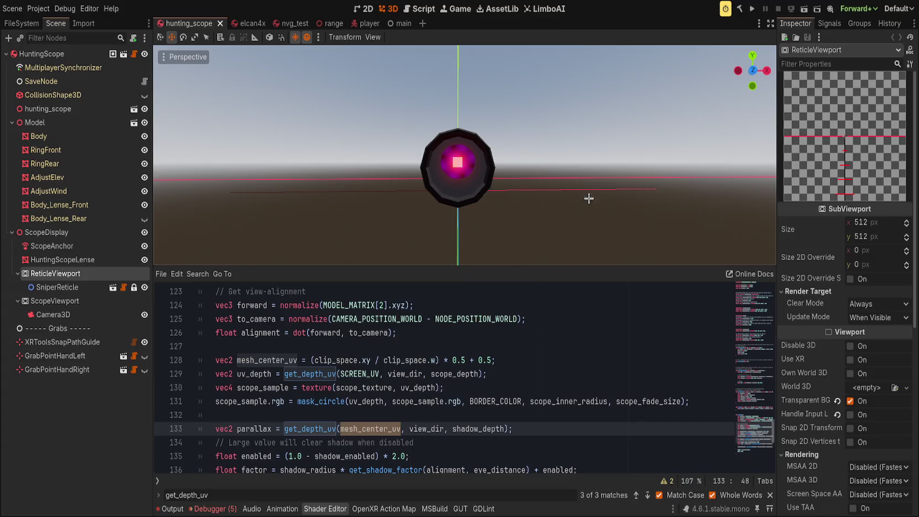
Inspect the SniperReticle, ScopeViewport and ReticleViewport nodes, then select HuntingScopeLense in the 3D view.
{"action": "left_click", "coordinate": [63, 287]}
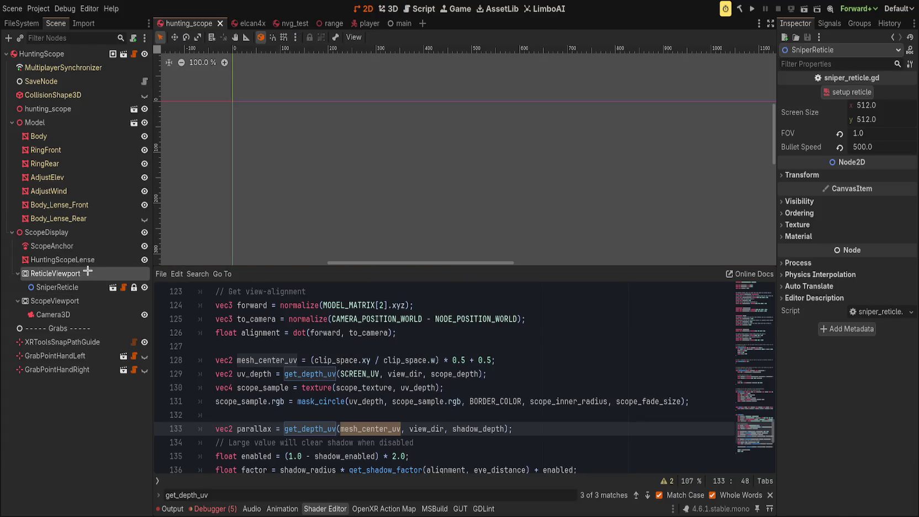
{"action": "left_click", "coordinate": [55, 301]}
{"action": "left_click", "coordinate": [55, 273]}
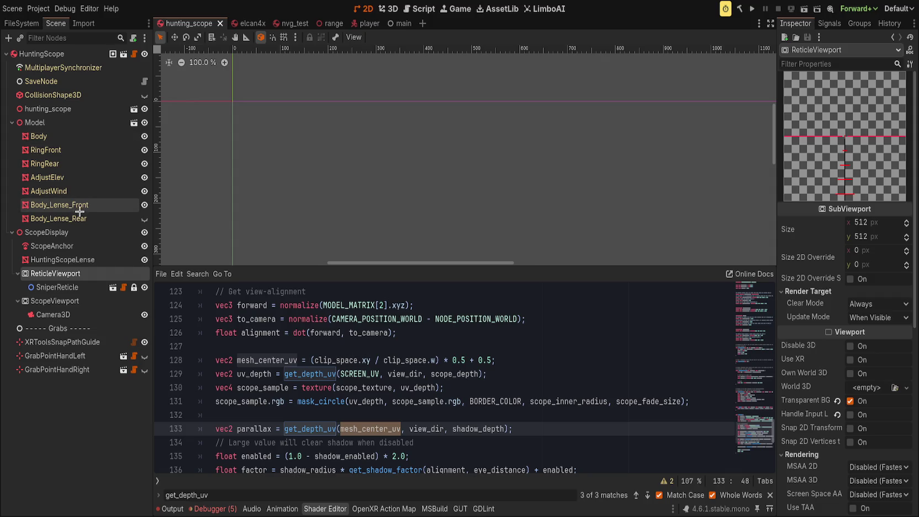
{"action": "key", "text": "ctrl+F2"}
{"action": "left_click", "coordinate": [82, 260]}
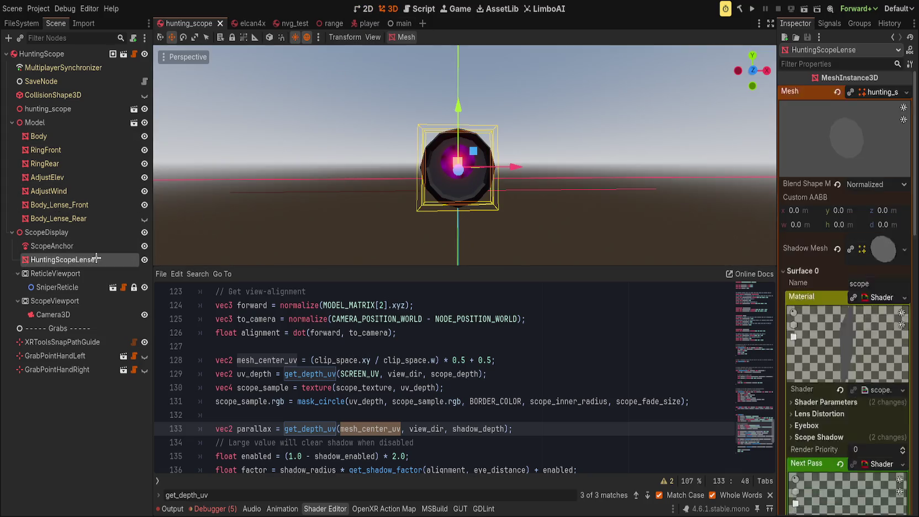
{"action": "scroll", "coordinate": [781, 385], "scroll_direction": "down", "scroll_amount": 5}
{"action": "scroll", "coordinate": [817, 396], "scroll_direction": "up", "scroll_amount": 1}
{"action": "scroll", "coordinate": [817, 397], "scroll_direction": "down", "scroll_amount": 4}
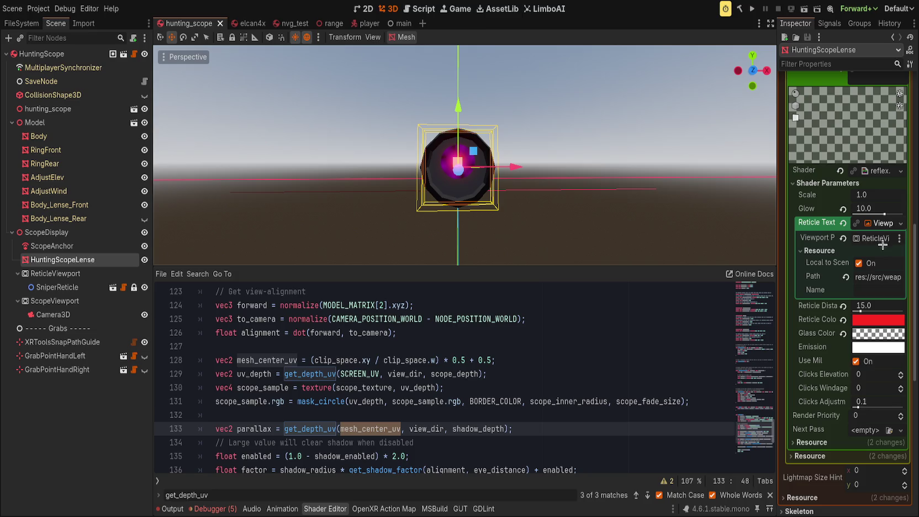
Clear the next-pass Reticle Texture, reset Reticle Color to white and Glow to 1.0, and save.
{"action": "left_click", "coordinate": [842, 223]}
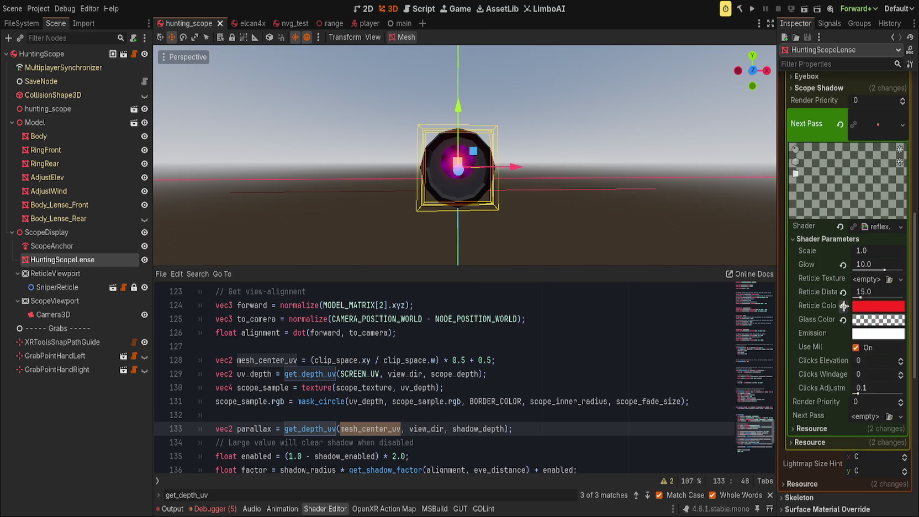
{"action": "left_click", "coordinate": [843, 306]}
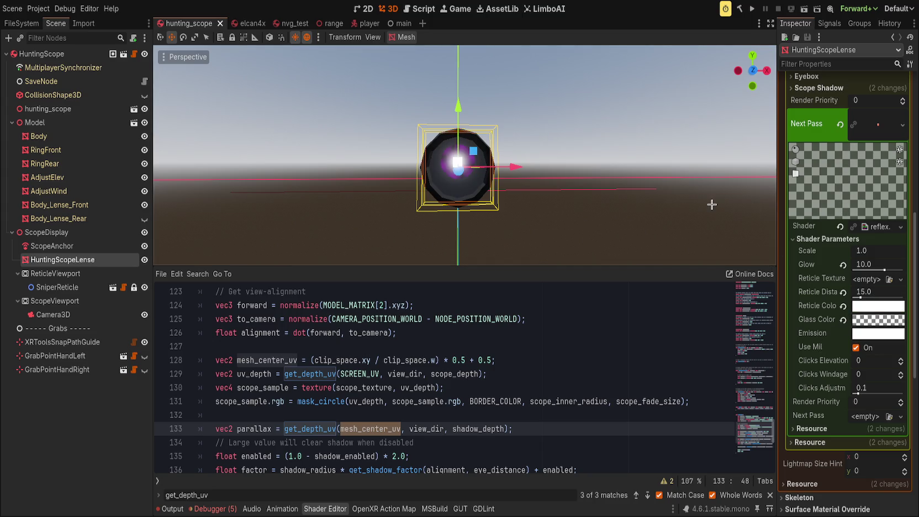
{"action": "scroll", "coordinate": [834, 338], "scroll_direction": "up", "scroll_amount": 2}
{"action": "left_click", "coordinate": [842, 320]}
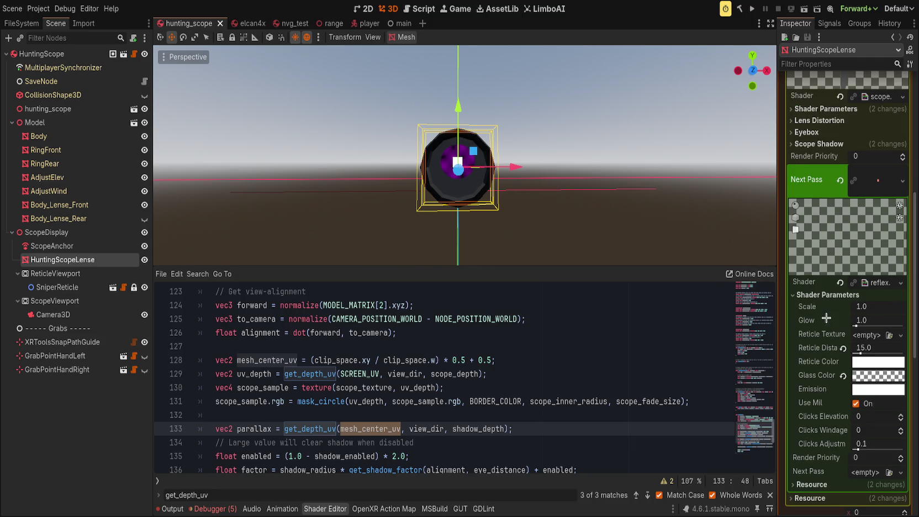
{"action": "key", "text": "ctrl+s"}
{"action": "scroll", "coordinate": [845, 339], "scroll_direction": "down", "scroll_amount": 2}
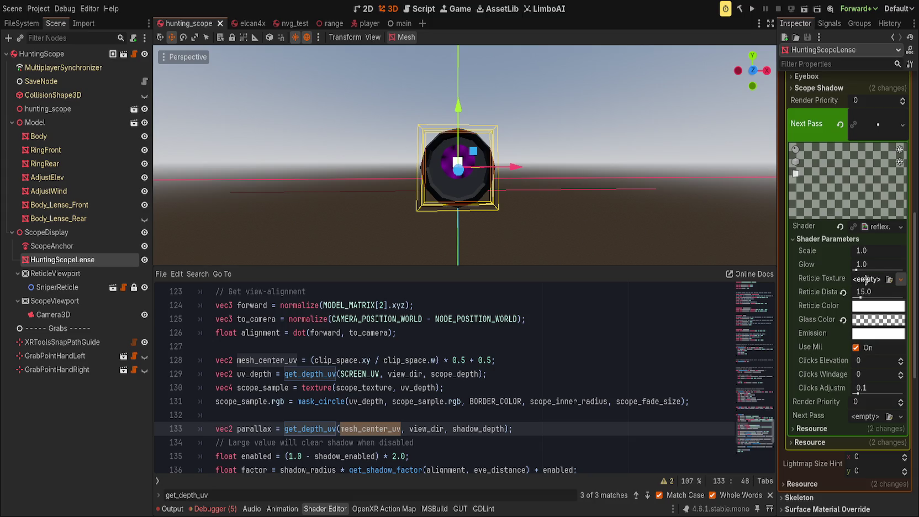
Drop ReticleViewport onto Reticle Texture as a ViewportTexture, then undo the Glass Color reset, leaving the reticle black.
{"action": "left_click_drag", "start_coordinate": [856, 303], "coordinate": [875, 279]}
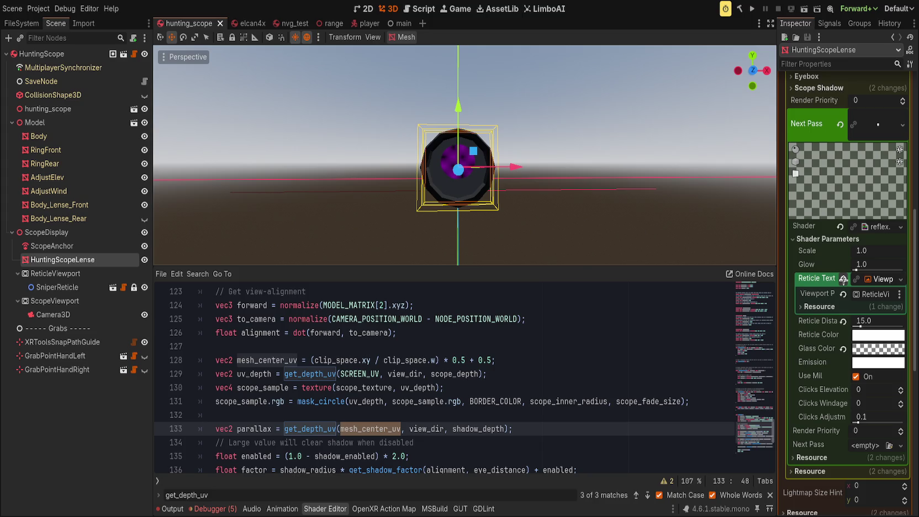
{"action": "scroll", "coordinate": [533, 213], "scroll_direction": "up", "scroll_amount": 8}
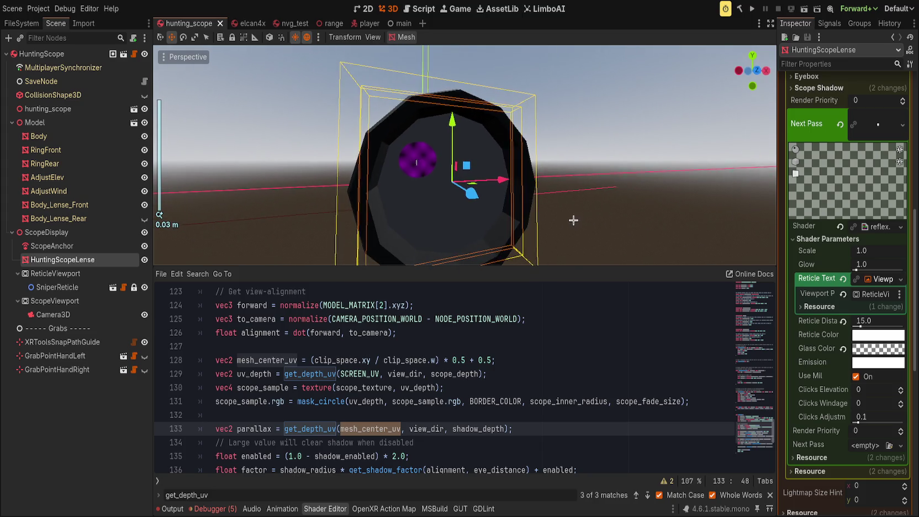
{"action": "left_click", "coordinate": [842, 348]}
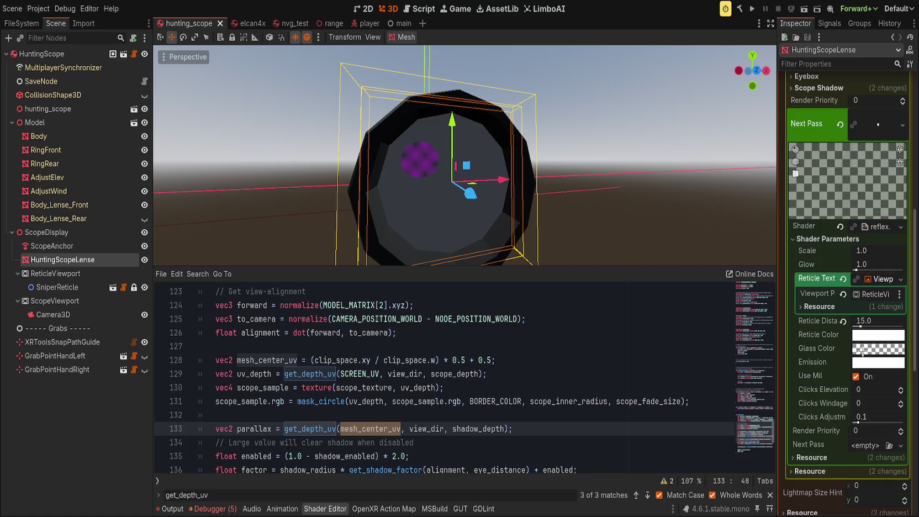
{"action": "key", "text": "ctrl+z"}
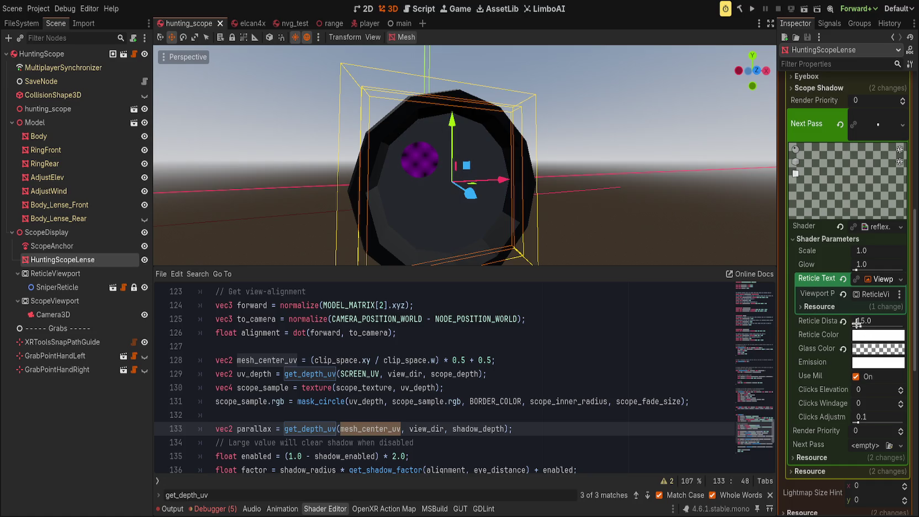
{"action": "key", "text": "ctrl+z"}
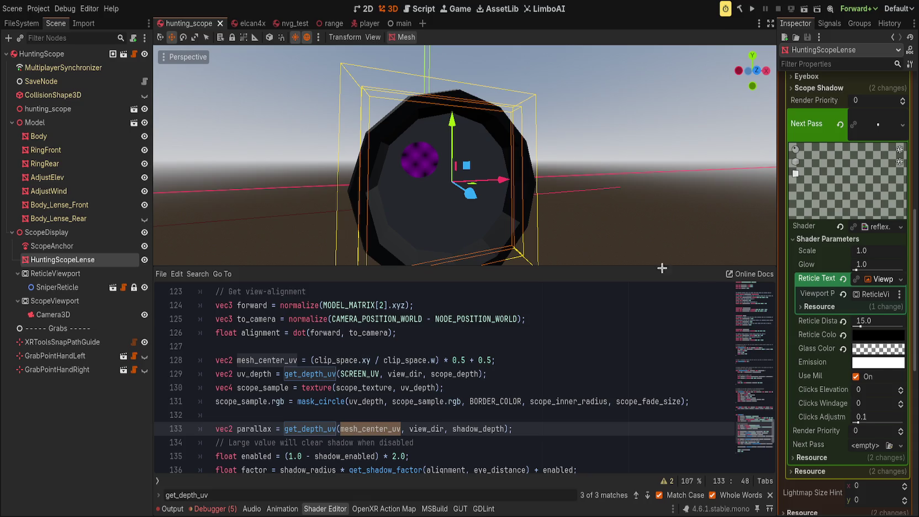
{"action": "scroll", "coordinate": [547, 207], "scroll_direction": "down", "scroll_amount": 5}
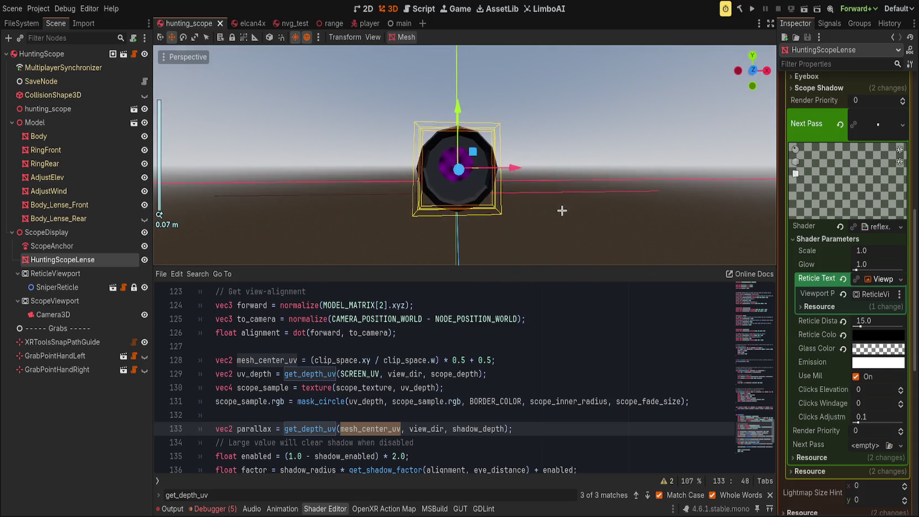
Drag Reticle Distance down to 2.12 and revert Reticle Color to white.
{"action": "scroll", "coordinate": [815, 342], "scroll_direction": "up", "scroll_amount": 3}
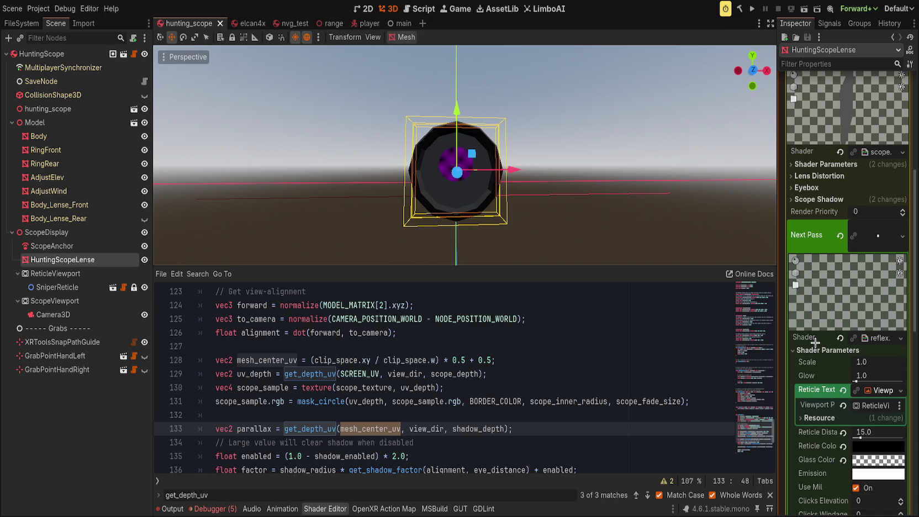
{"action": "scroll", "coordinate": [824, 450], "scroll_direction": "down", "scroll_amount": 3}
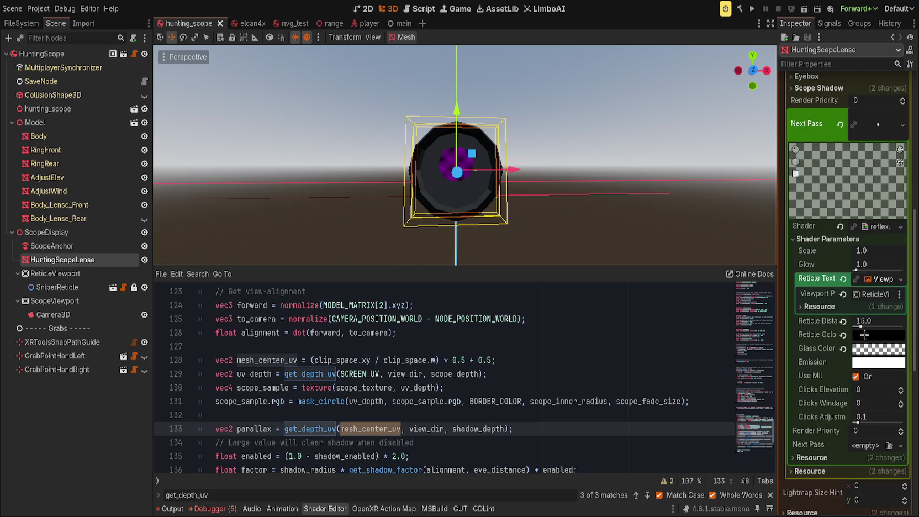
{"action": "left_click_drag", "start_coordinate": [864, 321], "coordinate": [853, 322]}
{"action": "left_click_drag", "start_coordinate": [706, 238], "coordinate": [608, 199]}
{"action": "scroll", "coordinate": [599, 197], "scroll_direction": "up", "scroll_amount": 2}
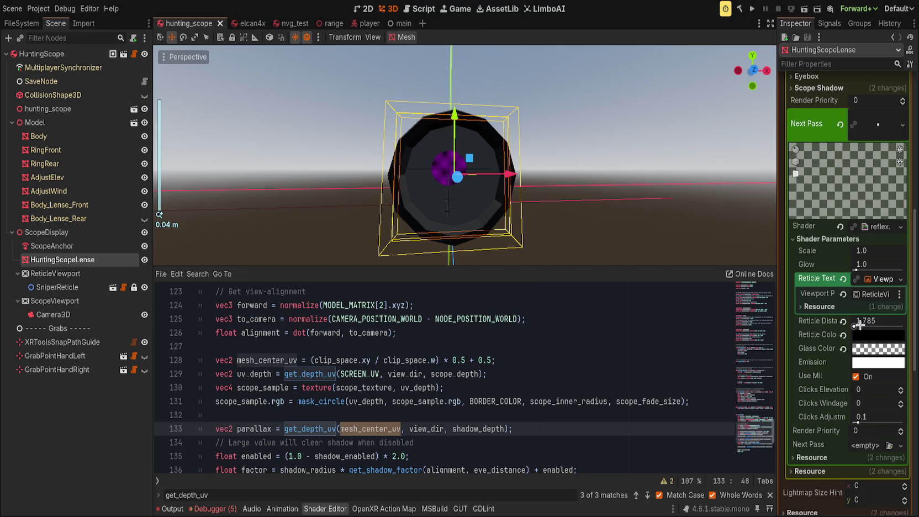
{"action": "left_click_drag", "start_coordinate": [859, 326], "coordinate": [860, 325]}
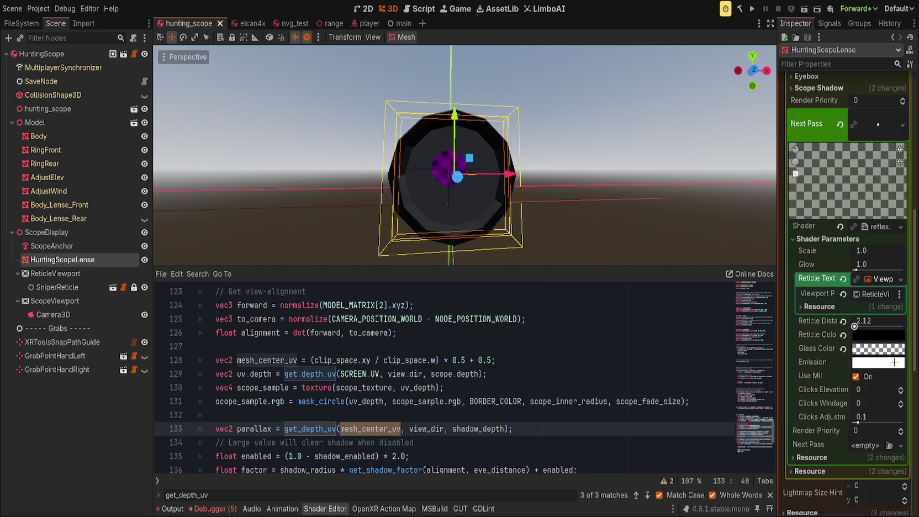
{"action": "left_click", "coordinate": [844, 335]}
Orbit to check the reticle, then reset the scope material's Scope Depth to 2.0.
{"action": "scroll", "coordinate": [558, 198], "scroll_direction": "up", "scroll_amount": 3}
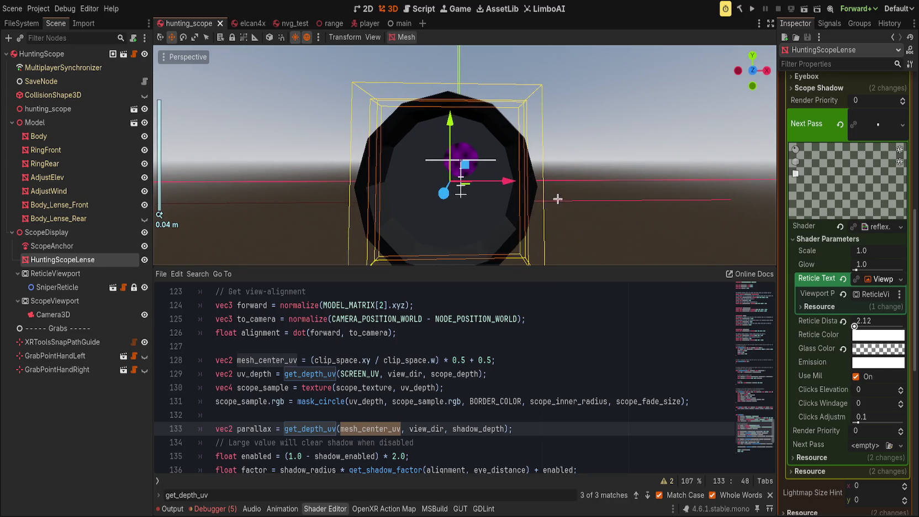
{"action": "mouse_move", "coordinate": [558, 199]}
{"action": "left_mouse_down"}
{"action": "mouse_move", "coordinate": [586, 192]}
{"action": "mouse_move", "coordinate": [634, 231]}
{"action": "left_mouse_up"}
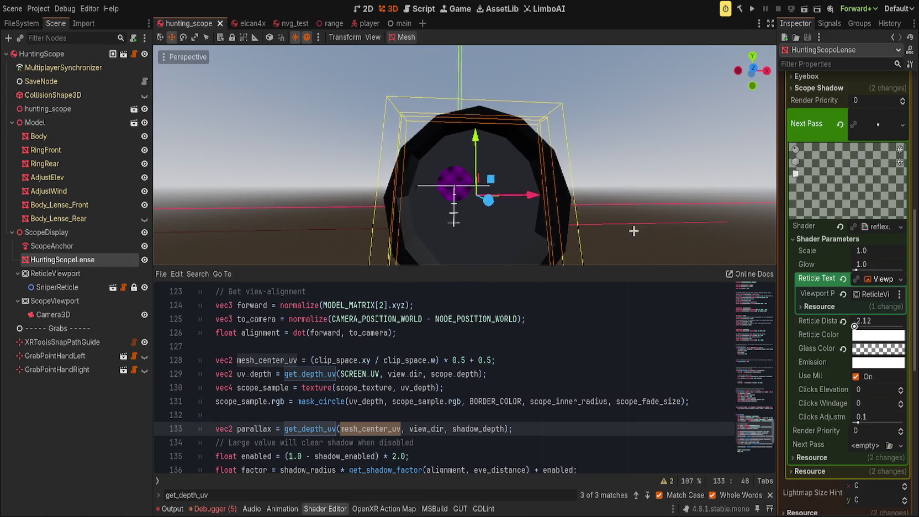
{"action": "scroll", "coordinate": [798, 334], "scroll_direction": "up", "scroll_amount": 5}
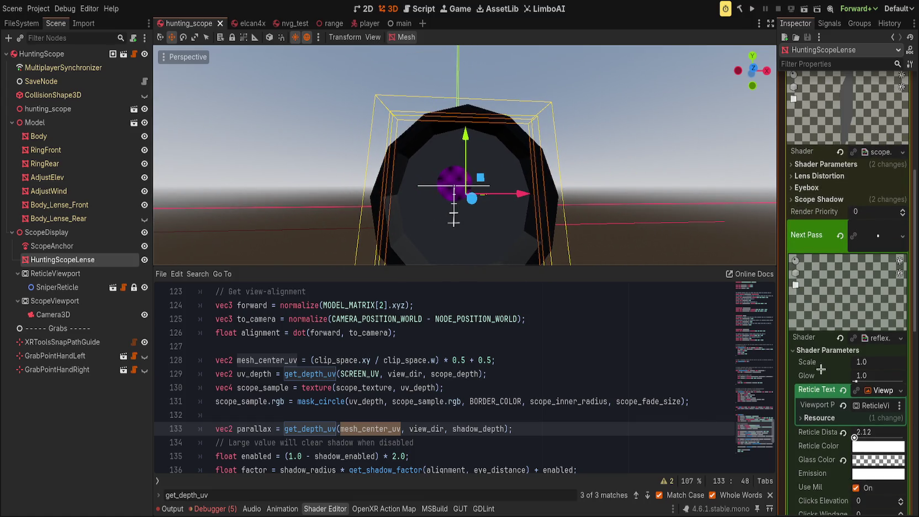
{"action": "left_click", "coordinate": [822, 164]}
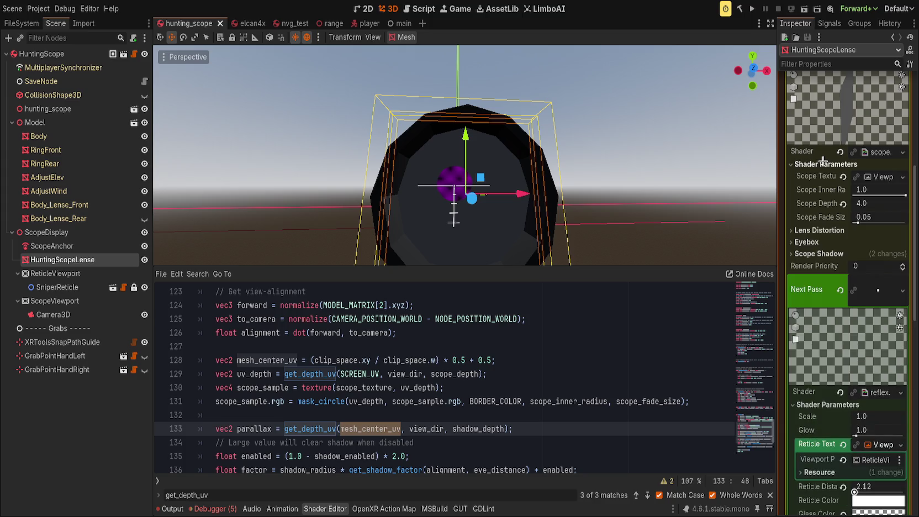
{"action": "left_click", "coordinate": [843, 203]}
{"action": "scroll", "coordinate": [637, 220], "scroll_direction": "down", "scroll_amount": 4}
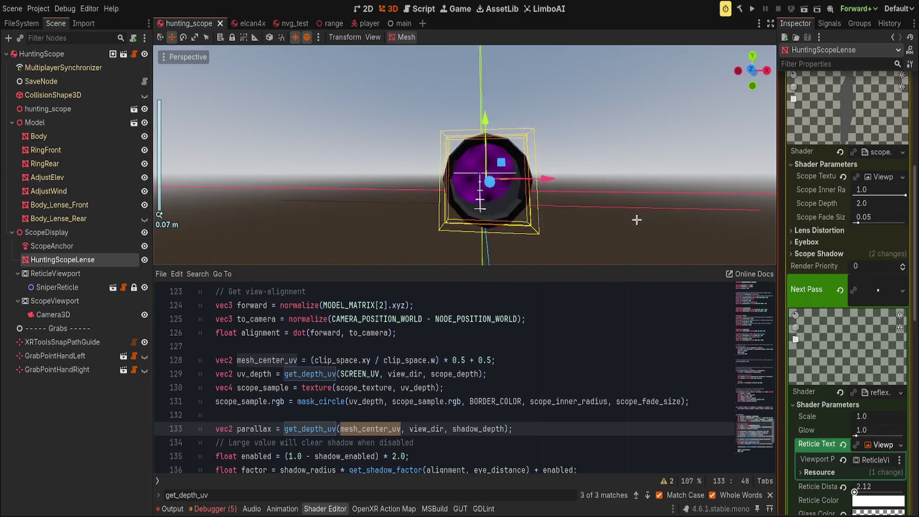
Orbit around the scope and snap to the Keypad 1 front view facing the lens.
{"action": "mouse_move", "coordinate": [637, 220]}
{"action": "left_mouse_down"}
{"action": "mouse_move", "coordinate": [629, 205]}
{"action": "mouse_move", "coordinate": [605, 215]}
{"action": "mouse_move", "coordinate": [587, 208]}
{"action": "mouse_move", "coordinate": [640, 216]}
{"action": "mouse_move", "coordinate": [615, 230]}
{"action": "left_mouse_up"}
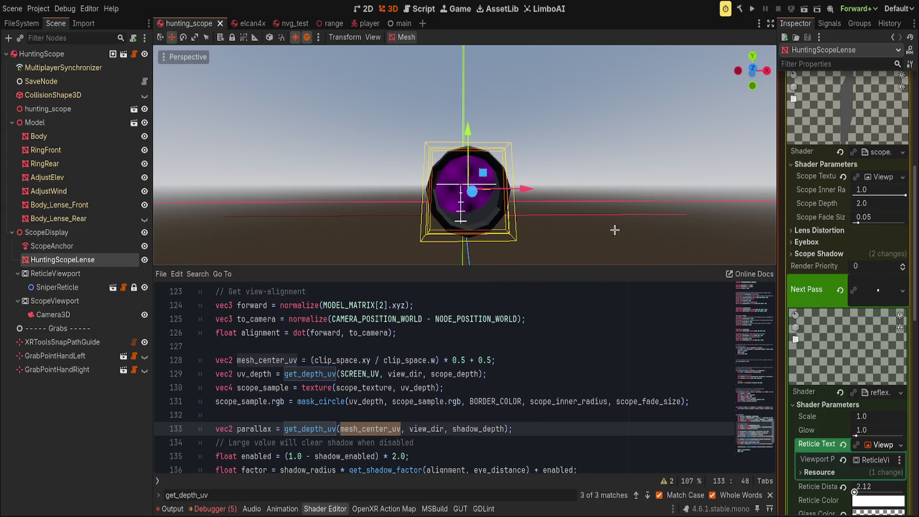
{"action": "left_click", "coordinate": [614, 305]}
{"action": "left_click", "coordinate": [580, 217]}
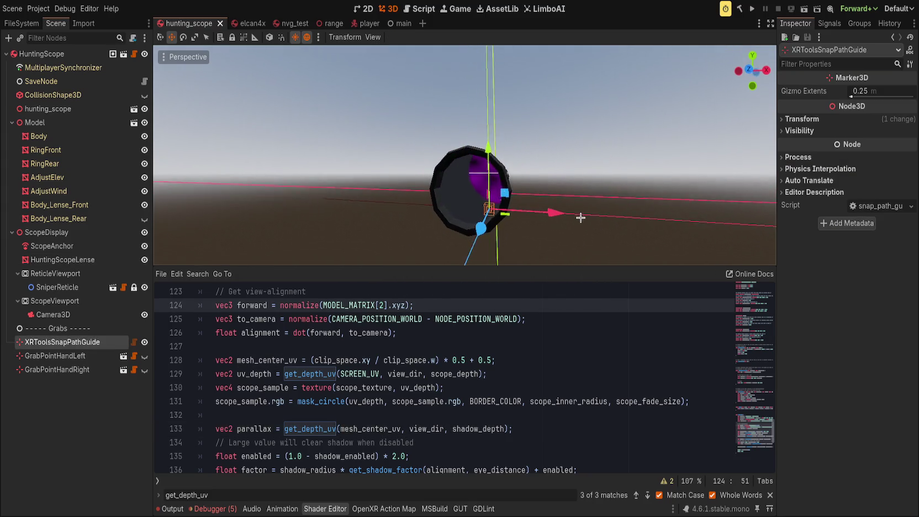
{"action": "mouse_move", "coordinate": [581, 218]}
{"action": "left_mouse_down"}
{"action": "mouse_move", "coordinate": [611, 212]}
{"action": "mouse_move", "coordinate": [588, 228]}
{"action": "mouse_move", "coordinate": [584, 222]}
{"action": "mouse_move", "coordinate": [617, 210]}
{"action": "mouse_move", "coordinate": [588, 205]}
{"action": "mouse_move", "coordinate": [575, 210]}
{"action": "mouse_move", "coordinate": [741, 244]}
{"action": "left_mouse_up"}
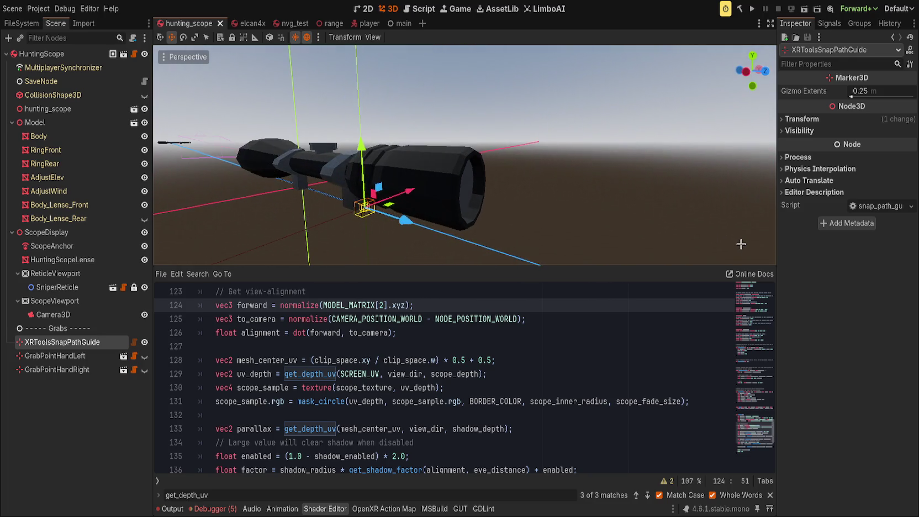
{"action": "key", "text": "KP_1"}
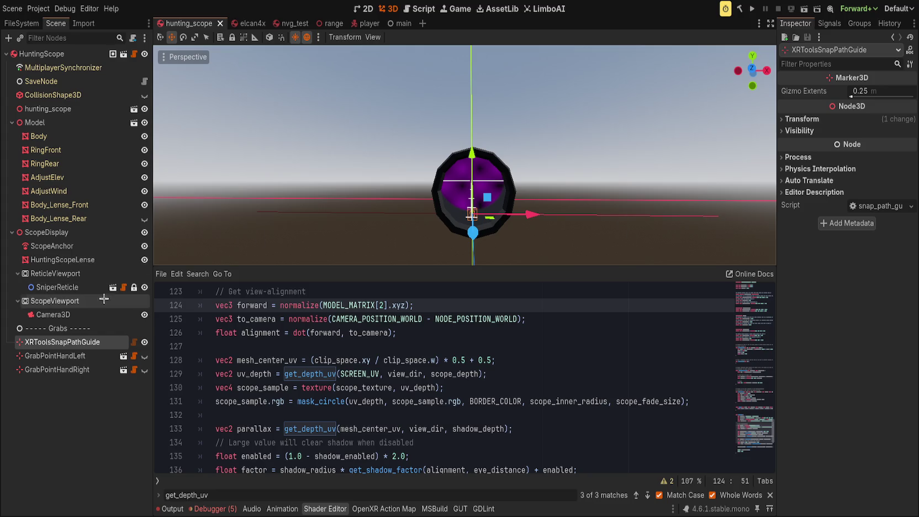
Toggle ScopeViewport's Transparent BG on and off, then reselect HuntingScopeLense and scroll to Next Pass.
{"action": "left_click", "coordinate": [94, 273]}
{"action": "left_click", "coordinate": [92, 300]}
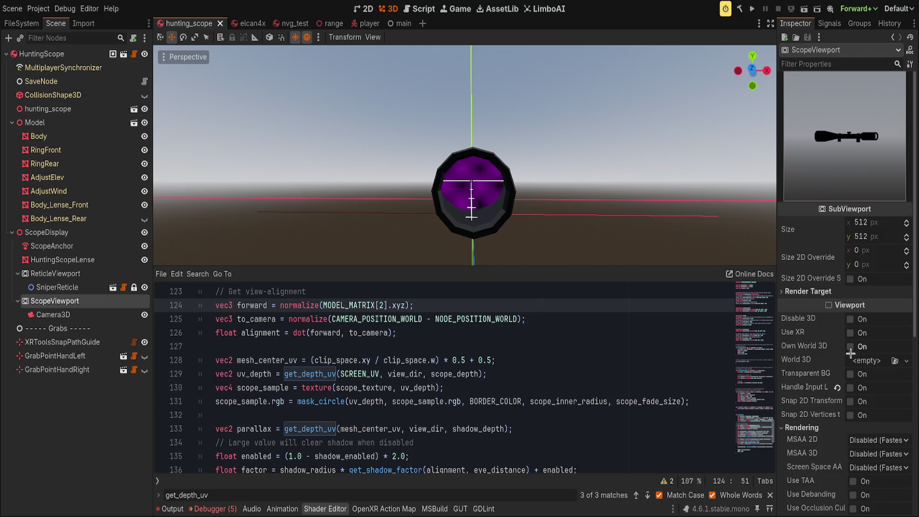
{"action": "left_click", "coordinate": [850, 374]}
{"action": "left_click", "coordinate": [851, 374]}
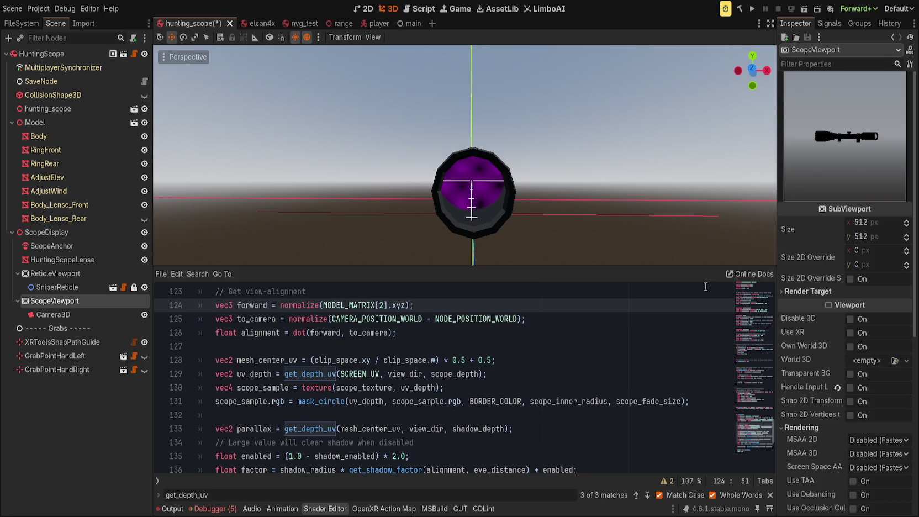
{"action": "left_click", "coordinate": [532, 345]}
{"action": "left_click", "coordinate": [69, 255]}
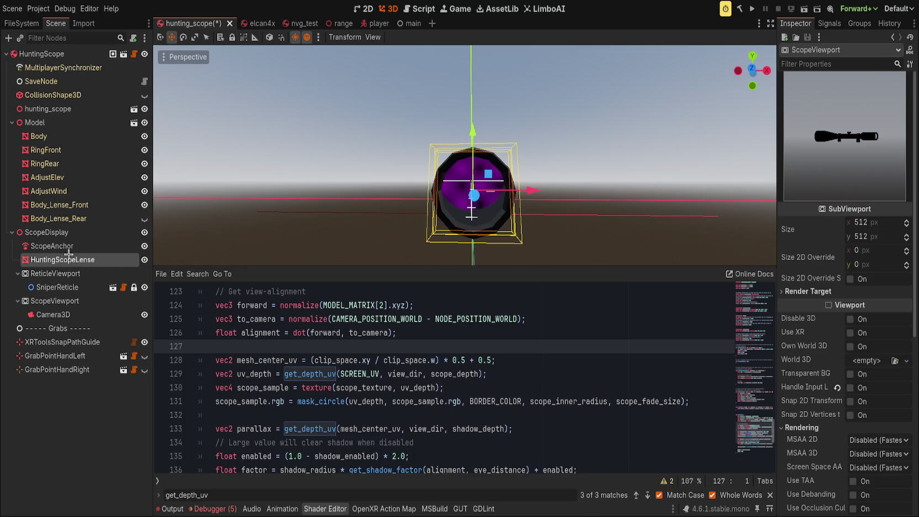
{"action": "scroll", "coordinate": [821, 441], "scroll_direction": "down", "scroll_amount": 3}
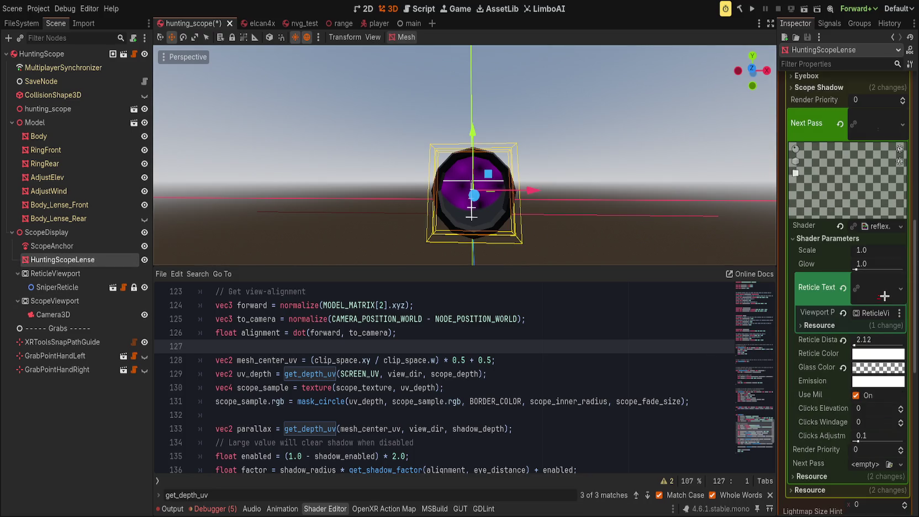
Open the Next Pass reflex shader code and scroll down to line 85.
{"action": "left_click", "coordinate": [881, 225]}
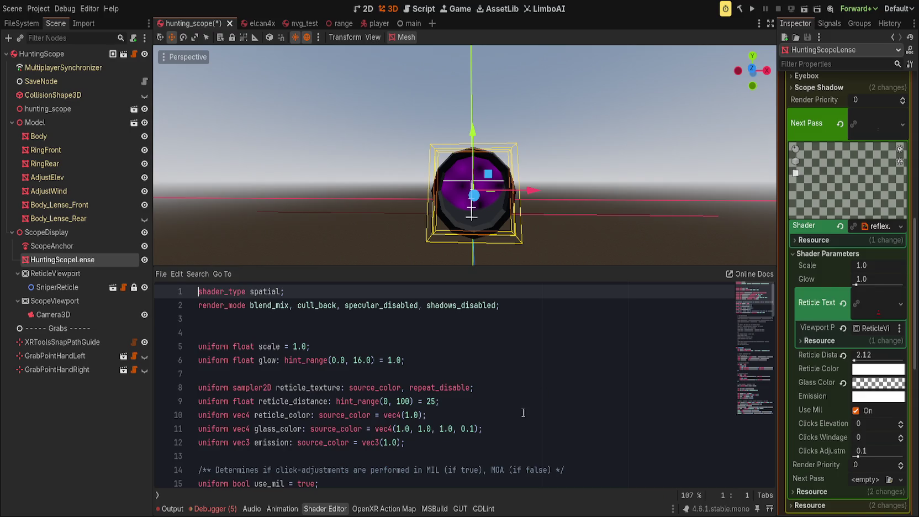
{"action": "scroll", "coordinate": [523, 413], "scroll_direction": "down", "scroll_amount": 20}
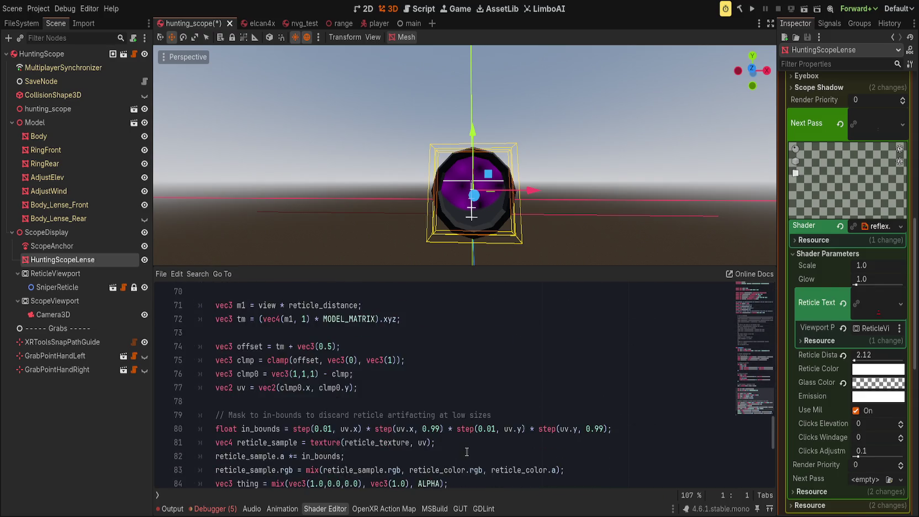
{"action": "scroll", "coordinate": [467, 452], "scroll_direction": "down", "scroll_amount": 5}
{"action": "scroll", "coordinate": [467, 452], "scroll_direction": "up", "scroll_amount": 3}
Replace line 85's ALPHA expression with 1.0, save, then undo back to the max(reticle_sample.a, glass_color.a) expression.
{"action": "left_click", "coordinate": [328, 429]}
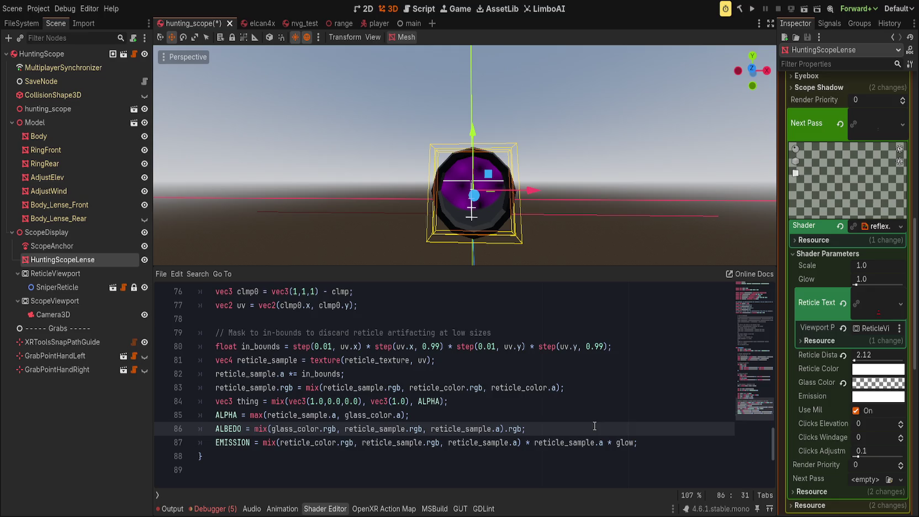
{"action": "left_click", "coordinate": [453, 418]}
{"action": "left_click_drag", "start_coordinate": [246, 418], "coordinate": [436, 419]}
{"action": "key", "text": "BackSpace"}
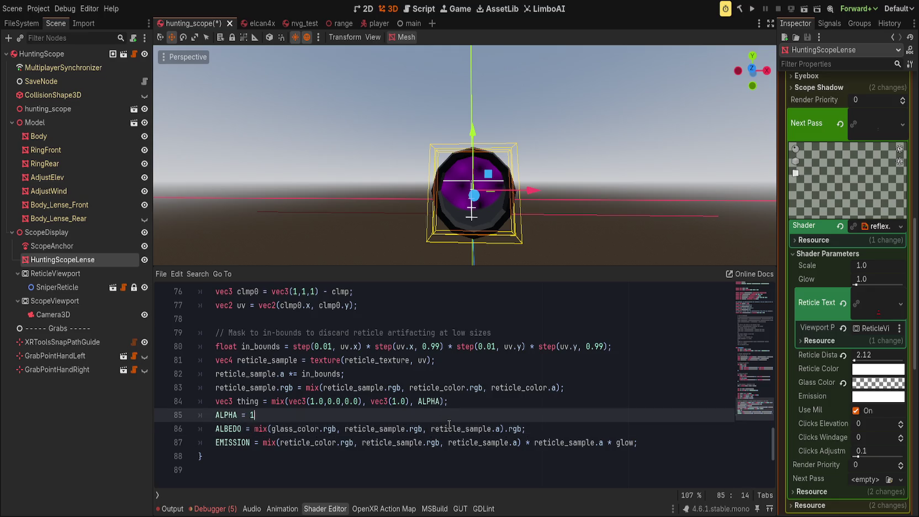
{"action": "type", "text": "1.0;"}
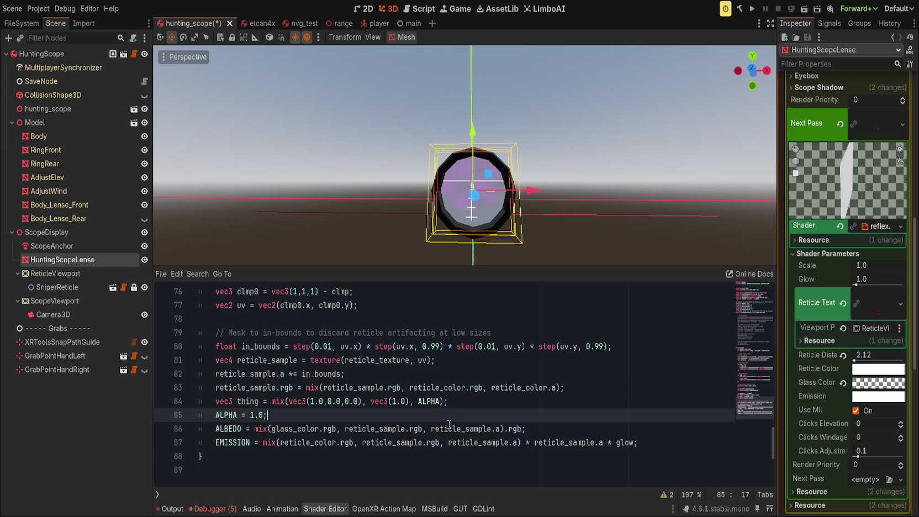
{"action": "key", "text": "BackSpace"}
{"action": "key", "text": "BackSpace"}
{"action": "type", "text": ";"}
{"action": "key", "text": "ctrl+s"}
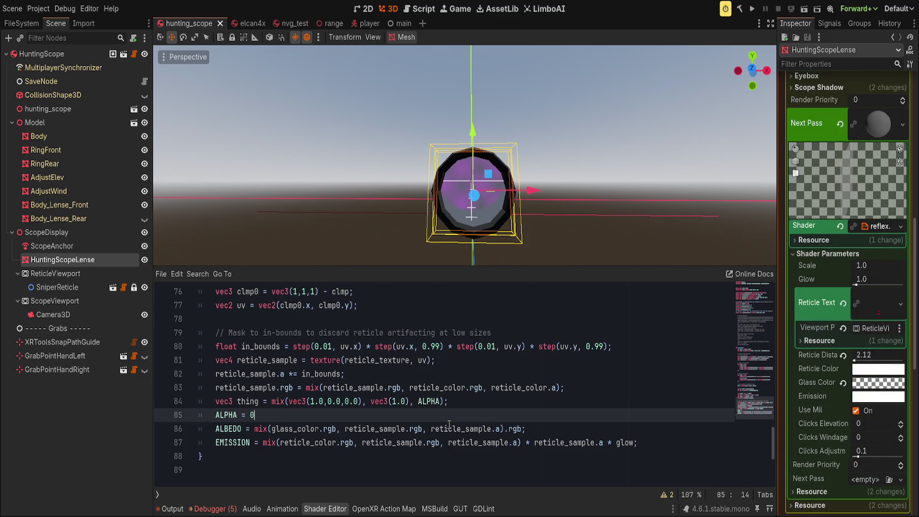
{"action": "type", "text": "0;"}
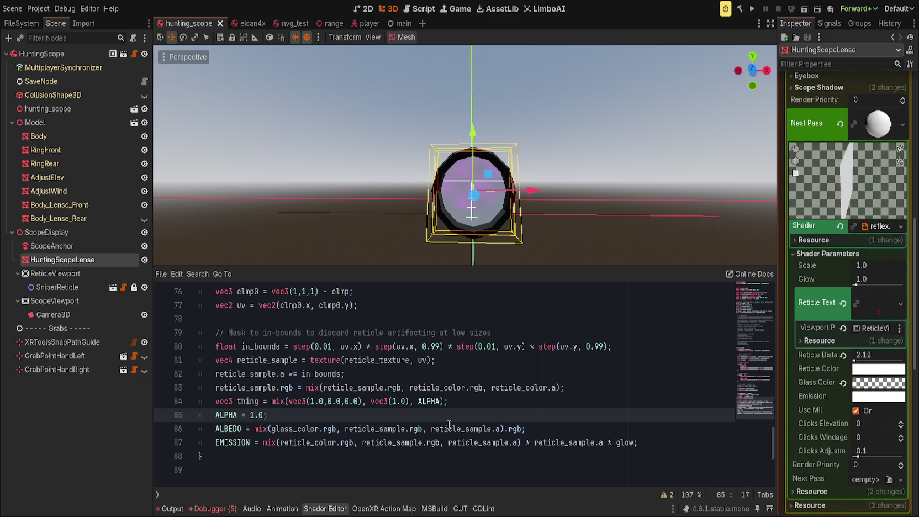
{"action": "type", "text": "0.5;"}
{"action": "type", "text": "1.0;"}
{"action": "key", "text": "ctrl+z"}
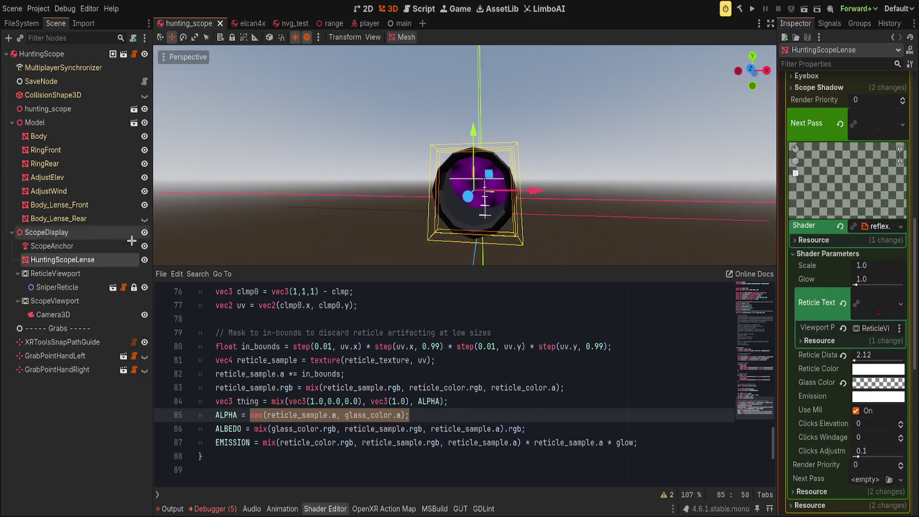
Reselect HuntingScopeLense, collapse Next Pass, and expand Scope Shadow, Eyebox and Lens Distortion under Surface 0 Material.
{"action": "left_click", "coordinate": [69, 301]}
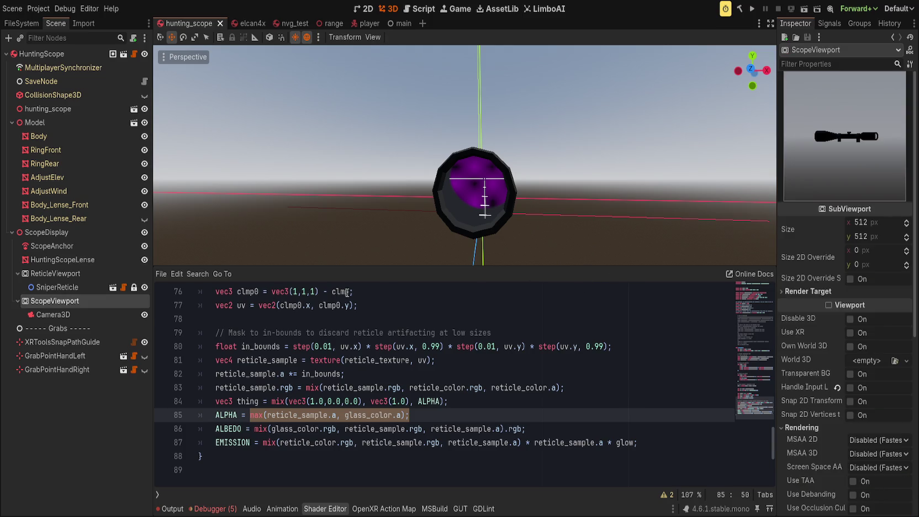
{"action": "left_click", "coordinate": [63, 260]}
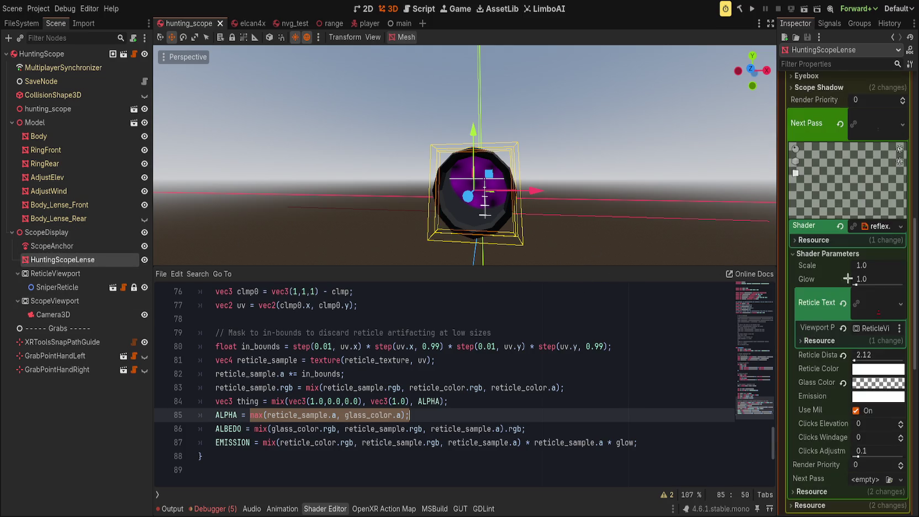
{"action": "left_click", "coordinate": [885, 130]}
{"action": "scroll", "coordinate": [813, 317], "scroll_direction": "up", "scroll_amount": 5}
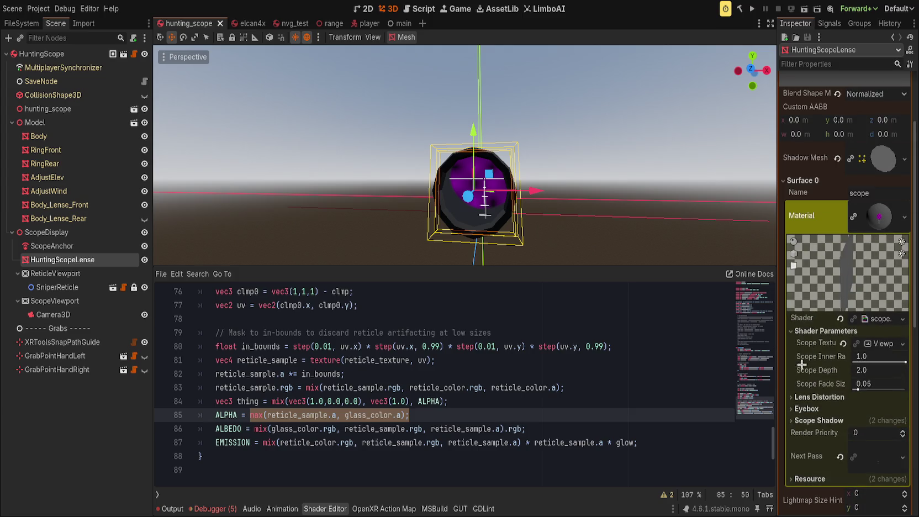
{"action": "left_click", "coordinate": [818, 419]}
{"action": "left_click", "coordinate": [812, 409]}
{"action": "left_click", "coordinate": [816, 397]}
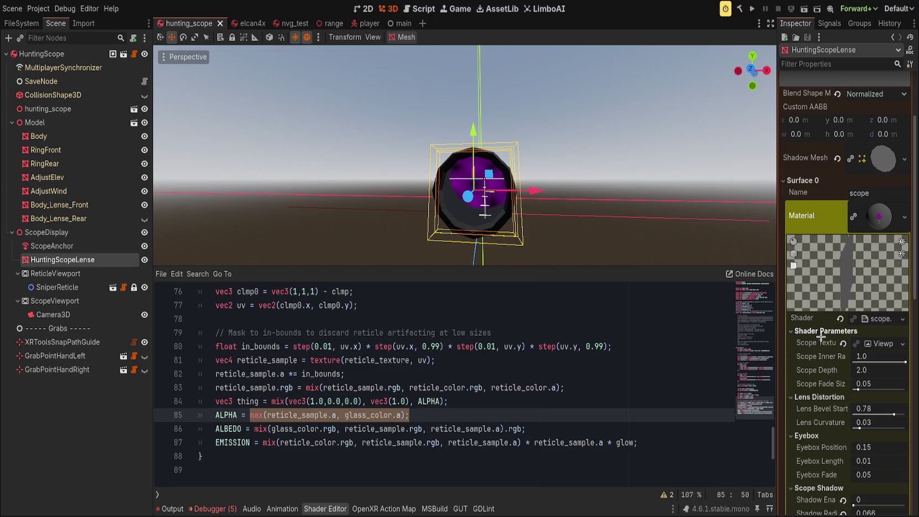
{"action": "scroll", "coordinate": [821, 337], "scroll_direction": "down", "scroll_amount": 3}
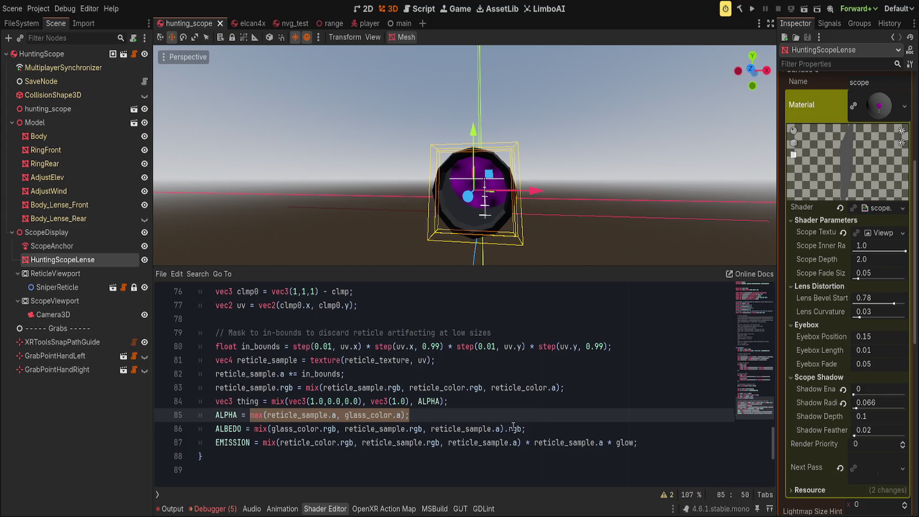
{"action": "left_click", "coordinate": [526, 414]}
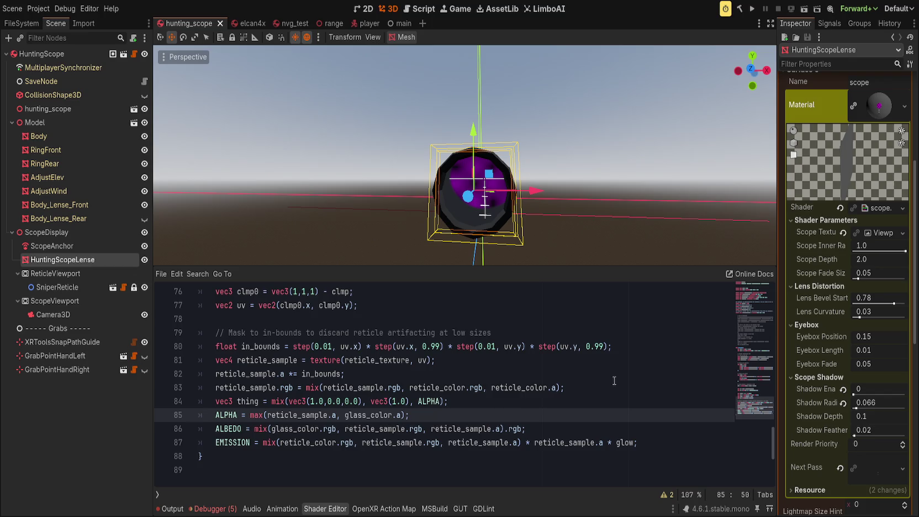
Save the hunting_scope scene with Ctrl+S and let the editor reload with the shaders open.
{"action": "key", "text": "ctrl+s"}
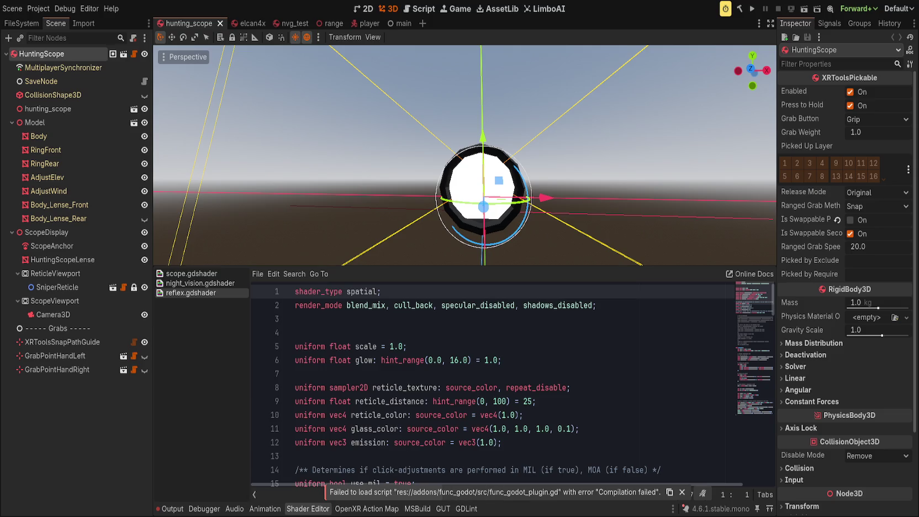
Select HuntingScopeLense, expand its Next Pass Shader Parameters, and revert Reticle Texture to <empty>.
{"action": "mouse_move", "coordinate": [408, 230]}
{"action": "left_mouse_down"}
{"action": "mouse_move", "coordinate": [436, 230]}
{"action": "mouse_move", "coordinate": [404, 205]}
{"action": "mouse_move", "coordinate": [432, 199]}
{"action": "left_mouse_up"}
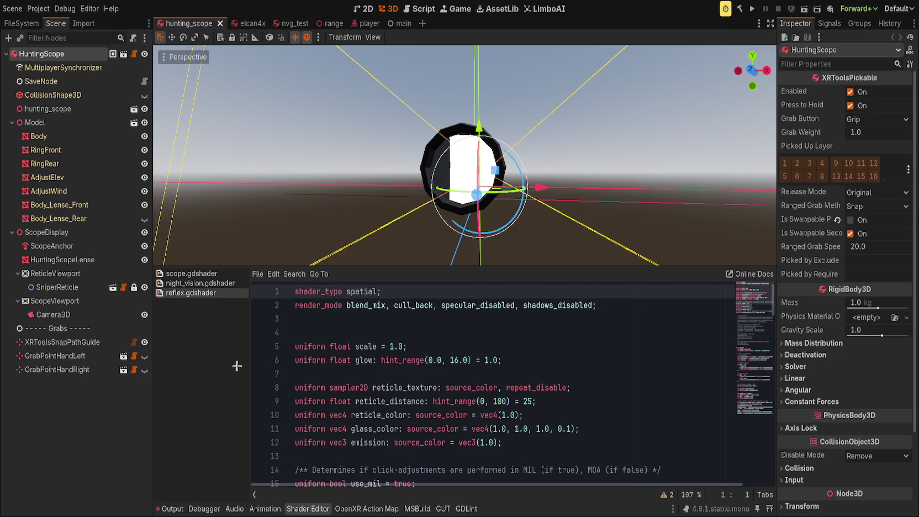
{"action": "left_click", "coordinate": [62, 259]}
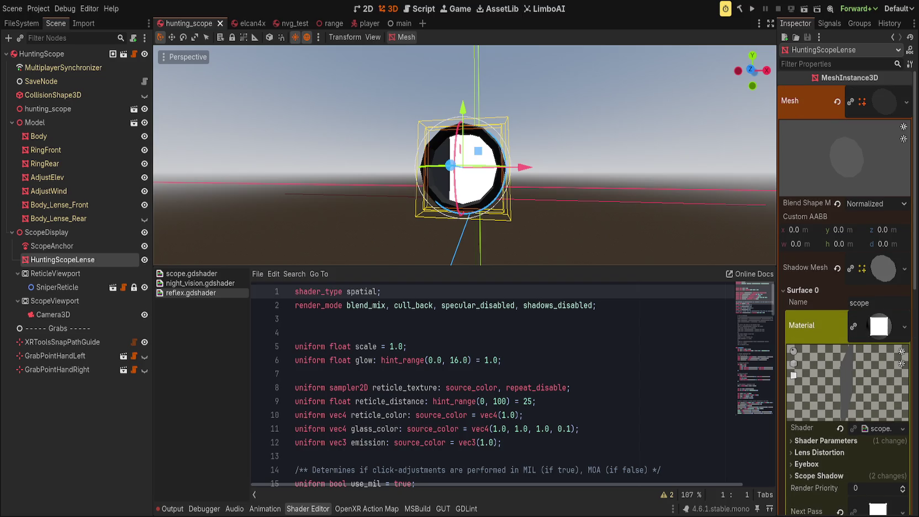
{"action": "scroll", "coordinate": [845, 332], "scroll_direction": "down", "scroll_amount": 4}
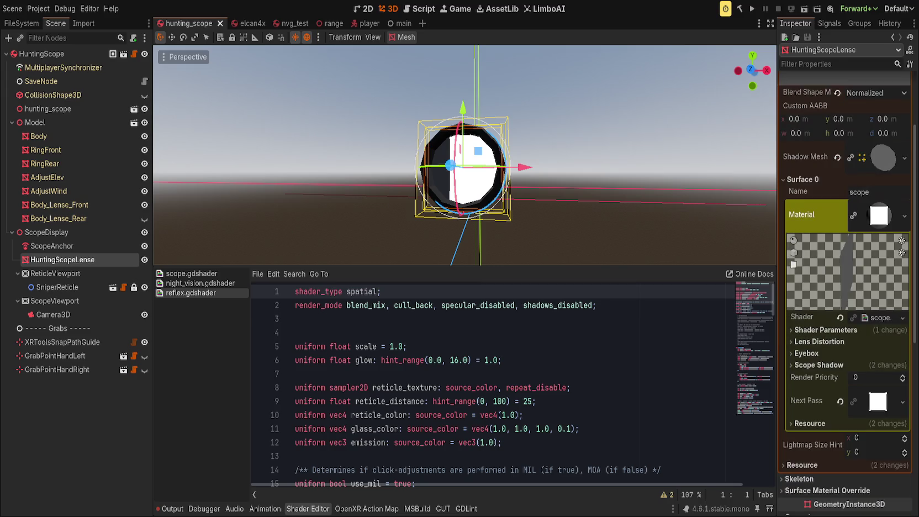
{"action": "left_click", "coordinate": [806, 401]}
{"action": "scroll", "coordinate": [828, 359], "scroll_direction": "down", "scroll_amount": 3}
{"action": "left_click", "coordinate": [826, 350]}
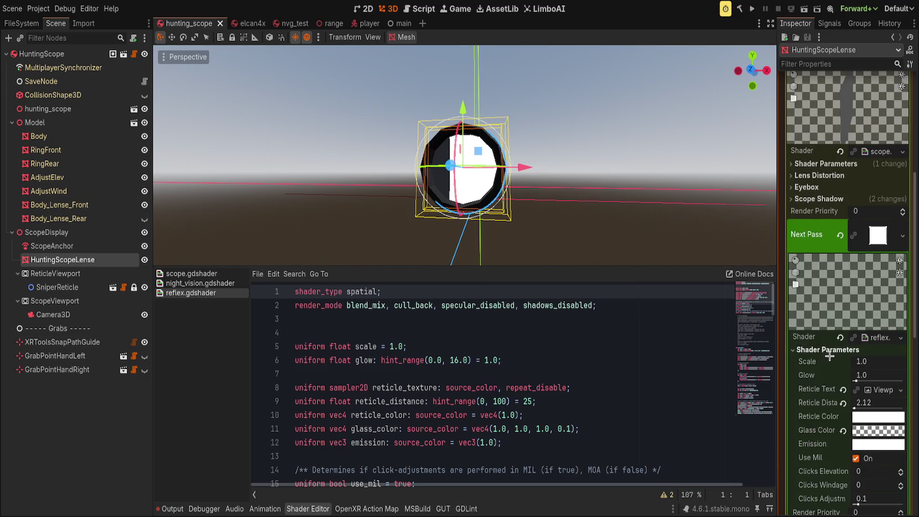
{"action": "scroll", "coordinate": [831, 384], "scroll_direction": "down", "scroll_amount": 2}
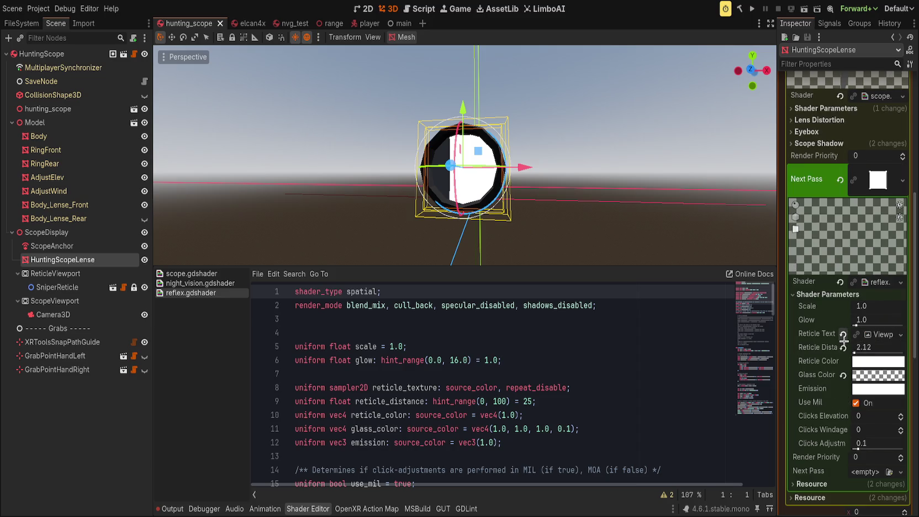
{"action": "left_click", "coordinate": [844, 335]}
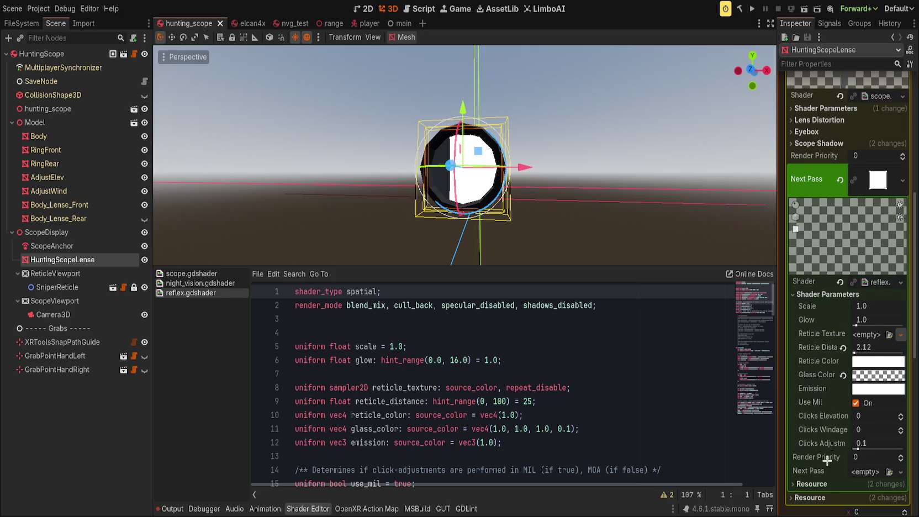
Undo the texture clear, revert Reticle Distance to 25.0 and Glass Color, then clear Next Pass to empty.
{"action": "key", "text": "ctrl+z"}
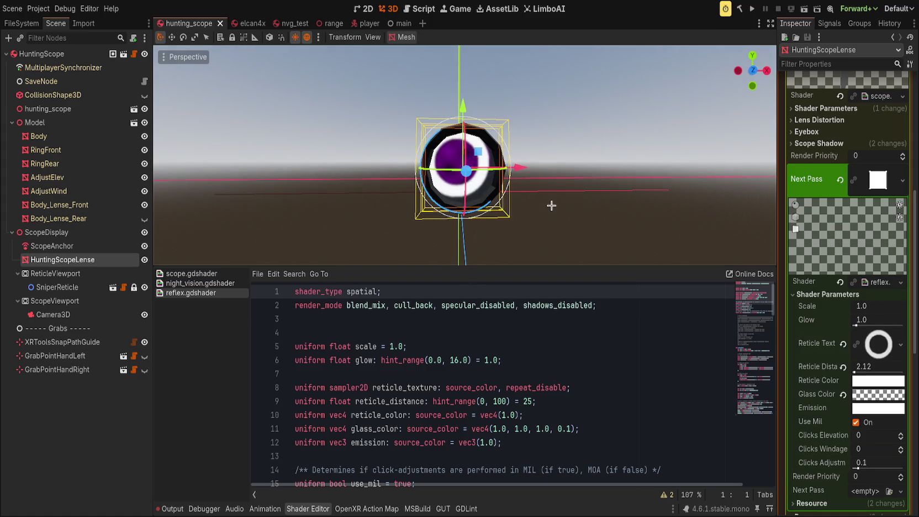
{"action": "left_click", "coordinate": [843, 366]}
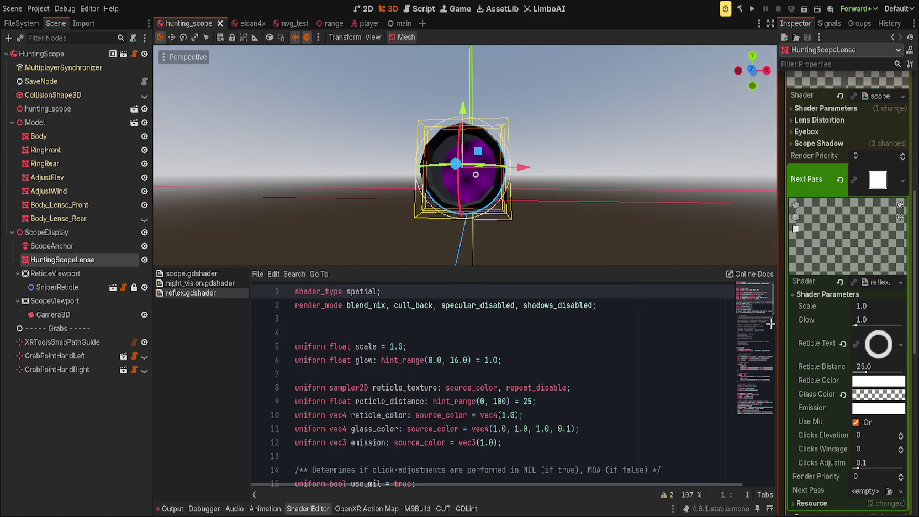
{"action": "left_click", "coordinate": [843, 394]}
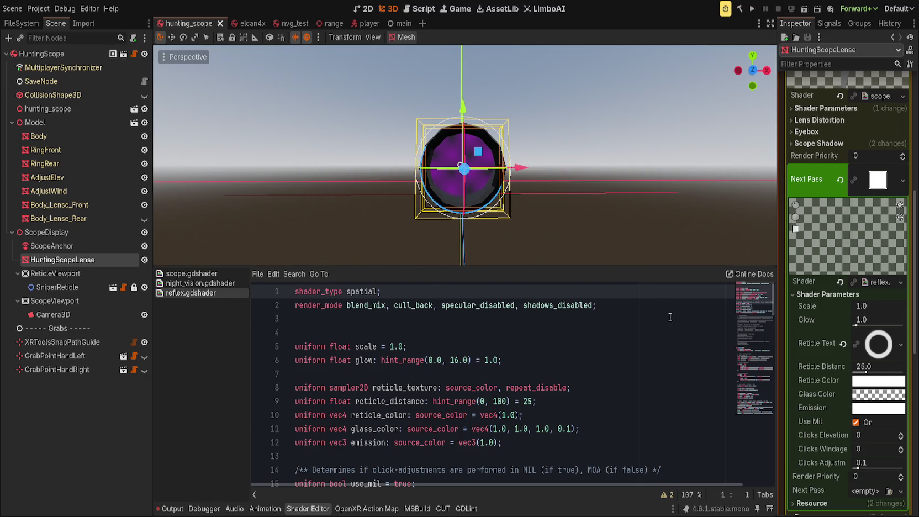
{"action": "left_click", "coordinate": [840, 180]}
{"action": "scroll", "coordinate": [567, 184], "scroll_direction": "up", "scroll_amount": 2}
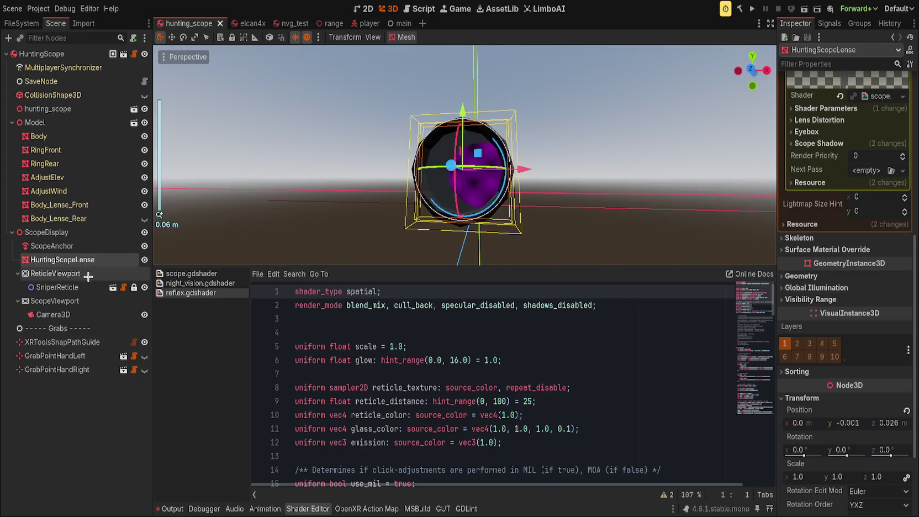
Check the scope camera, then expand the lens's Shader Parameters, Lens Distortion, Eyebox and Scope Shadow groups.
{"action": "left_click", "coordinate": [55, 315]}
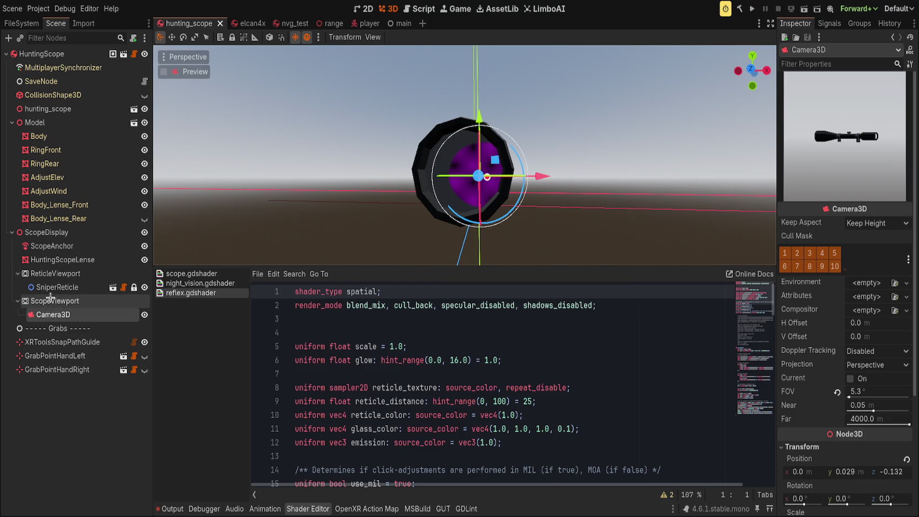
{"action": "left_click", "coordinate": [63, 260]}
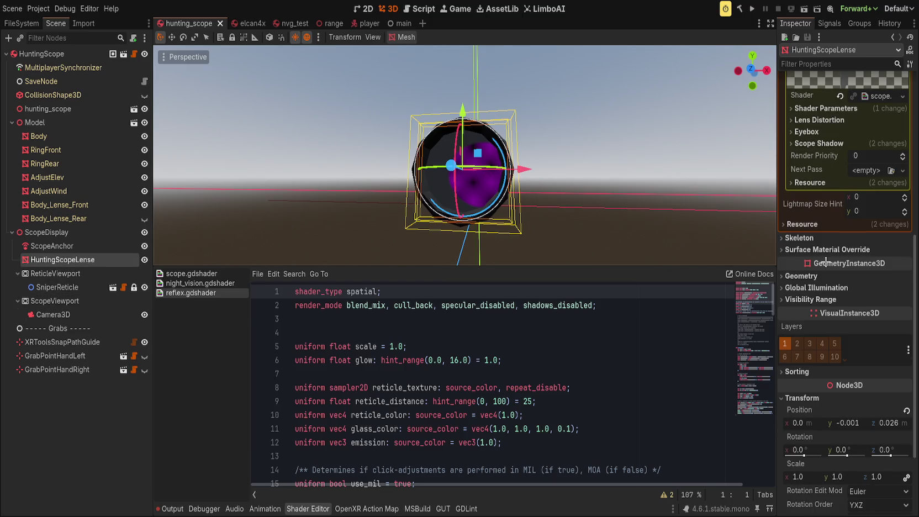
{"action": "scroll", "coordinate": [826, 263], "scroll_direction": "up", "scroll_amount": 3}
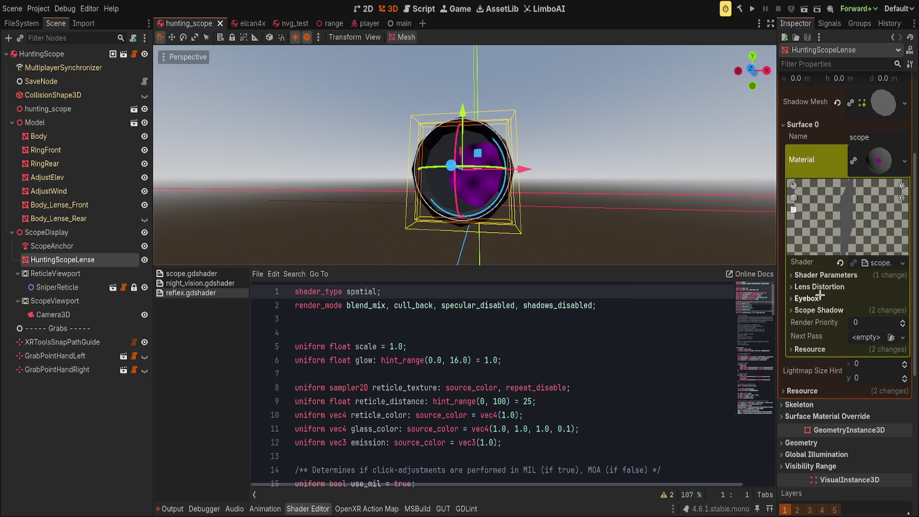
{"action": "left_click", "coordinate": [819, 310]}
{"action": "left_click", "coordinate": [807, 298]}
{"action": "left_click", "coordinate": [819, 287]}
{"action": "left_click", "coordinate": [826, 275]}
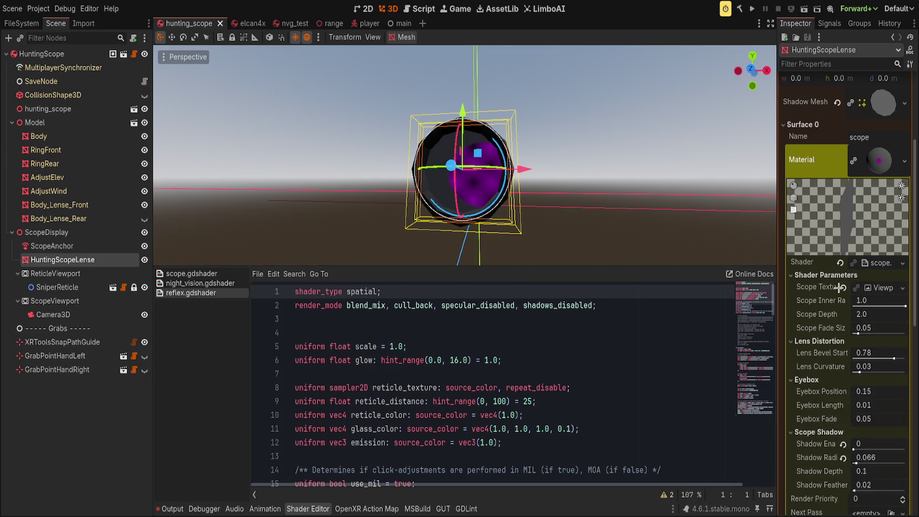
Clear the Scope Texture and undo it, then deselect the lens.
{"action": "left_click", "coordinate": [841, 287]}
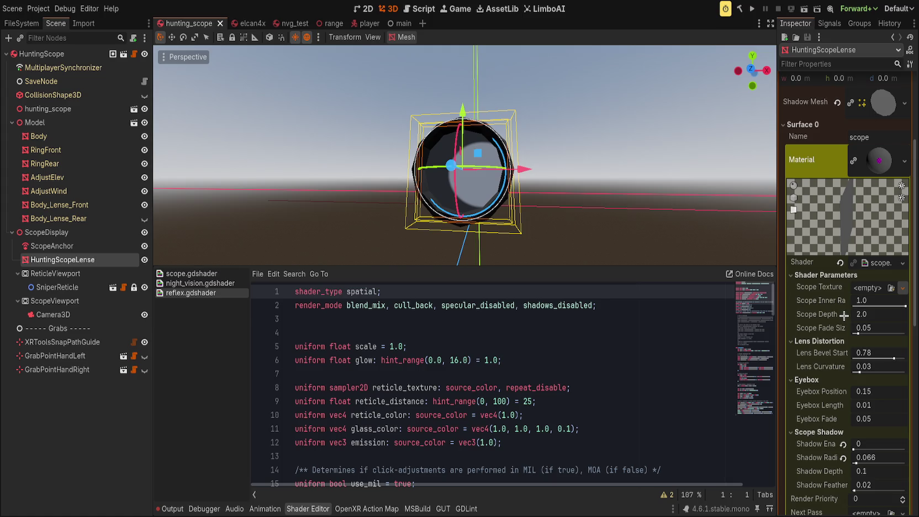
{"action": "key", "text": "ctrl+z"}
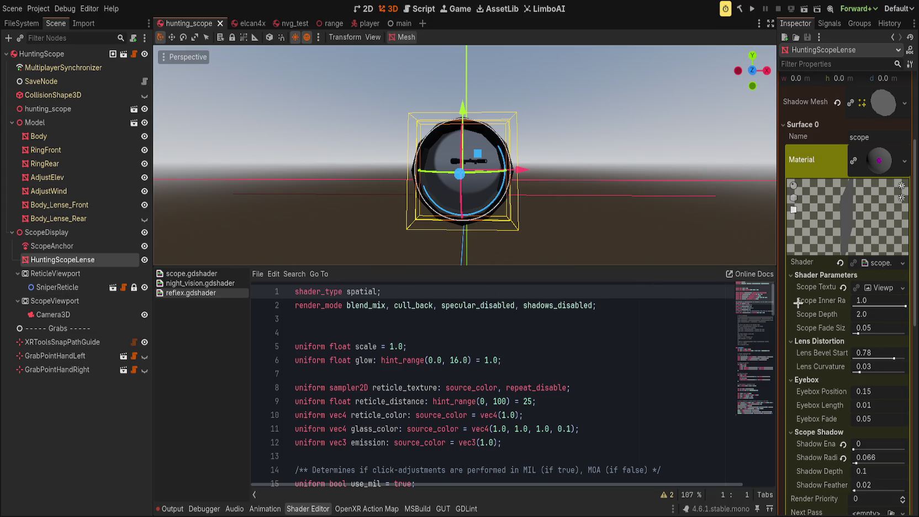
{"action": "scroll", "coordinate": [815, 337], "scroll_direction": "down", "scroll_amount": 5}
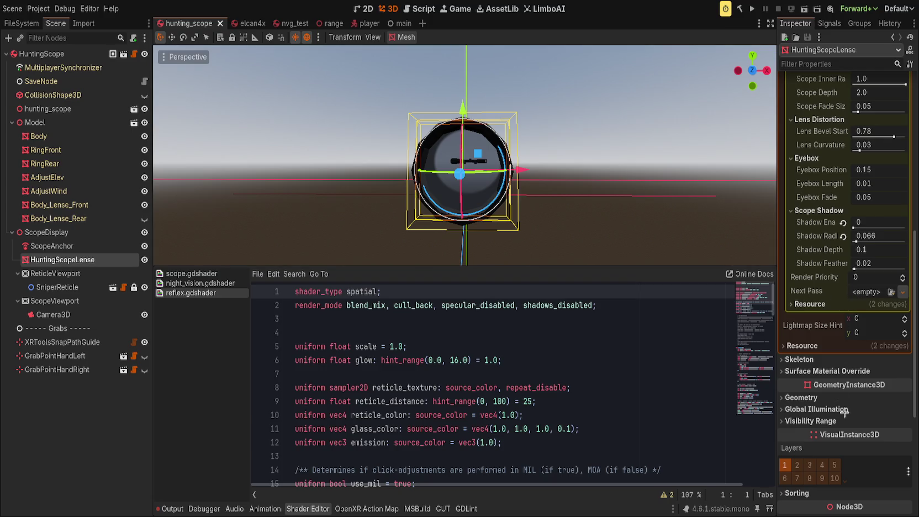
{"action": "left_click", "coordinate": [315, 165]}
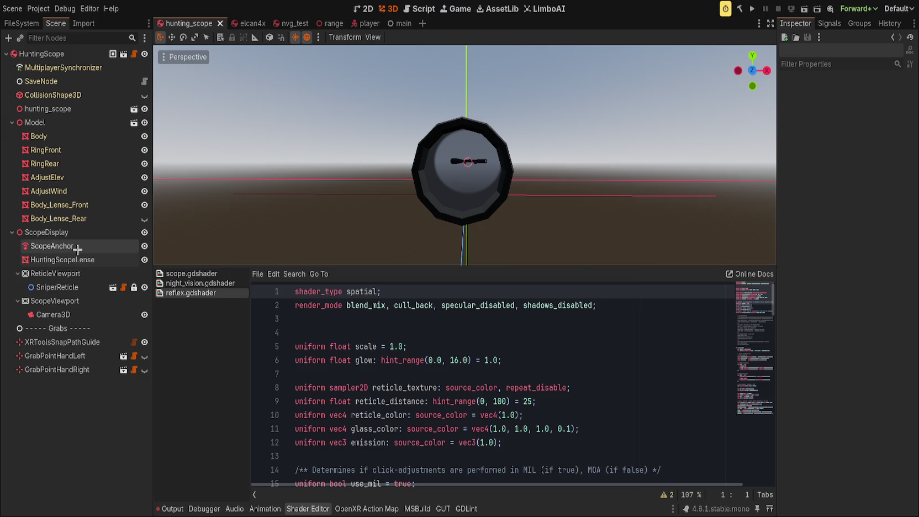
Select HuntingScopeLense and scroll through its scope material and Next Pass parameters.
{"action": "left_click", "coordinate": [61, 259]}
{"action": "scroll", "coordinate": [853, 315], "scroll_direction": "down", "scroll_amount": 5}
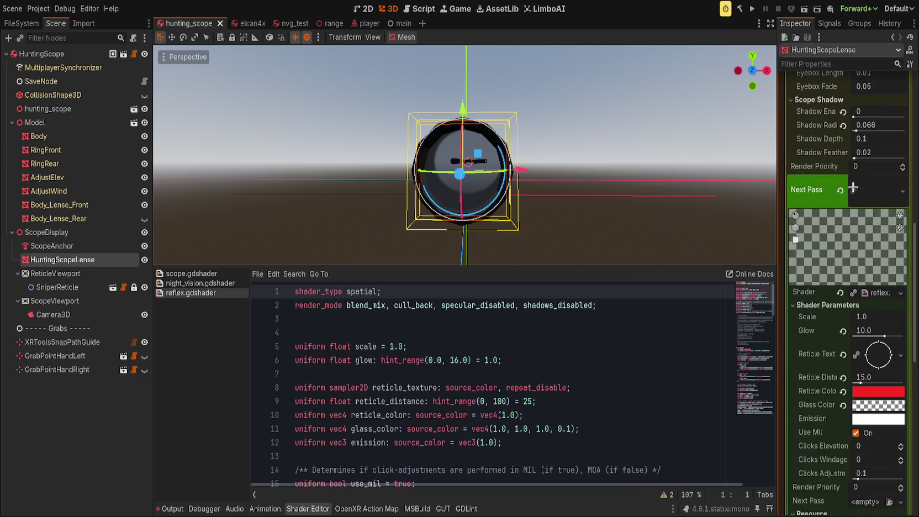
{"action": "scroll", "coordinate": [853, 187], "scroll_direction": "up", "scroll_amount": 5}
{"action": "scroll", "coordinate": [856, 152], "scroll_direction": "up", "scroll_amount": 4}
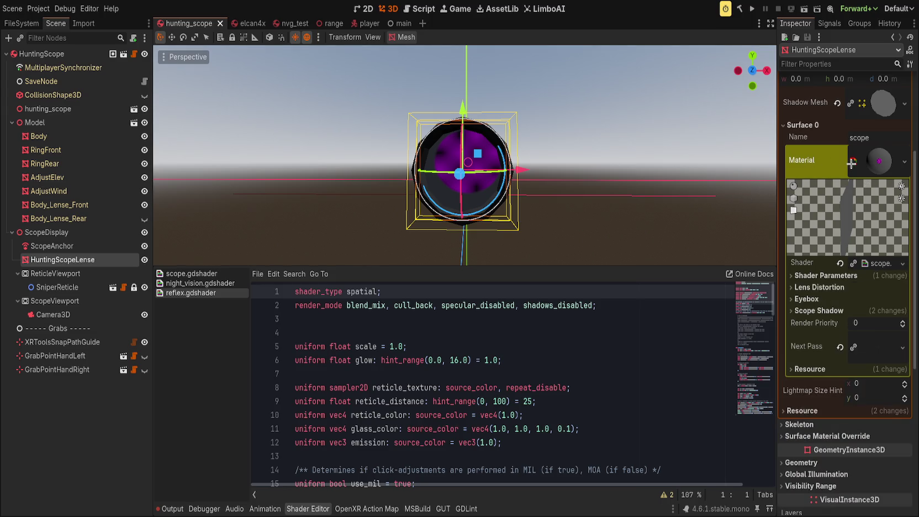
Toggle the Scope Shadow group, then undo and redo the lens's surface material.
{"action": "left_click", "coordinate": [822, 311]}
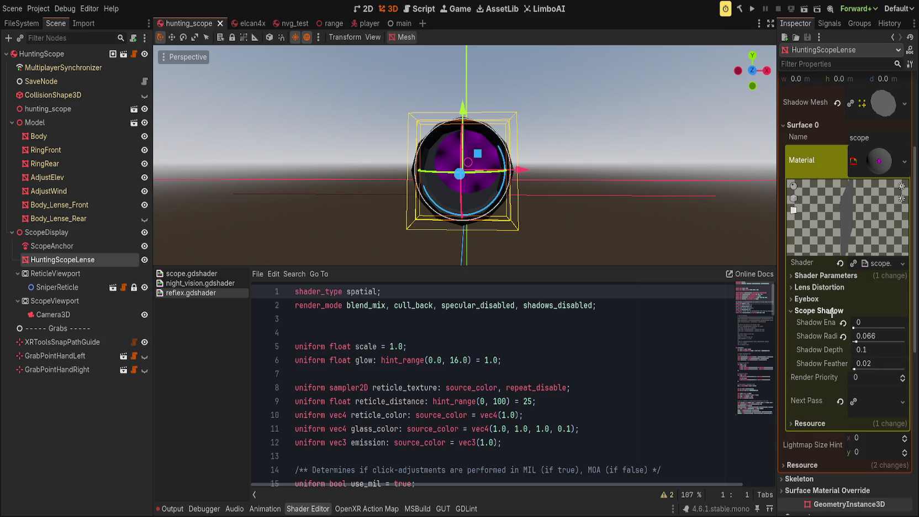
{"action": "left_click", "coordinate": [833, 311]}
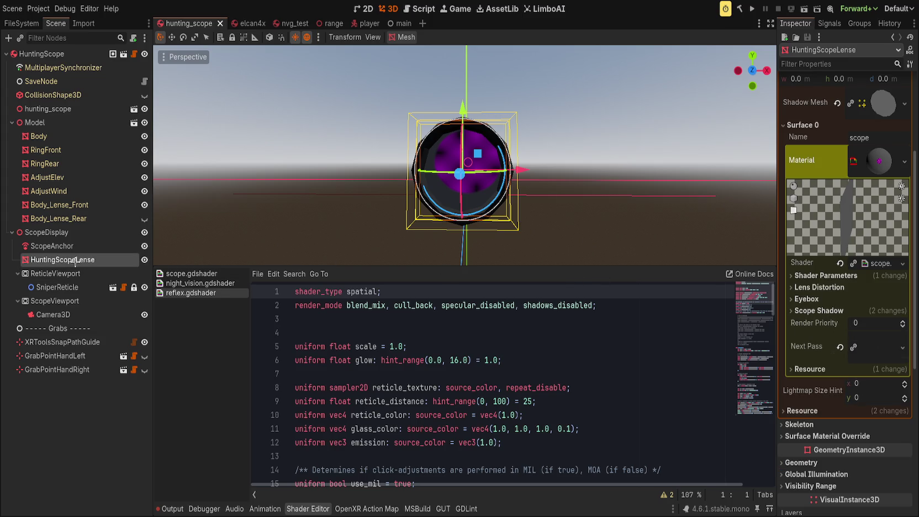
{"action": "scroll", "coordinate": [819, 180], "scroll_direction": "up", "scroll_amount": 4}
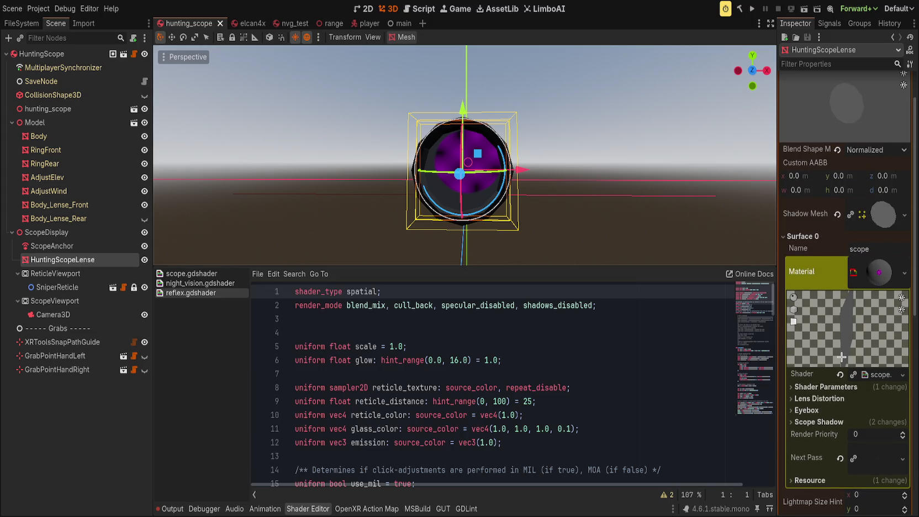
{"action": "key", "text": "ctrl+z"}
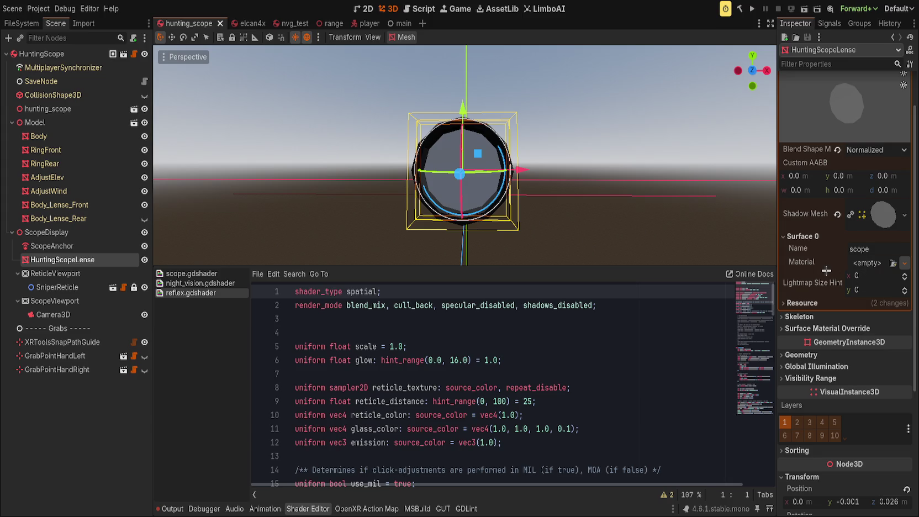
{"action": "key", "text": "ctrl+shift+z"}
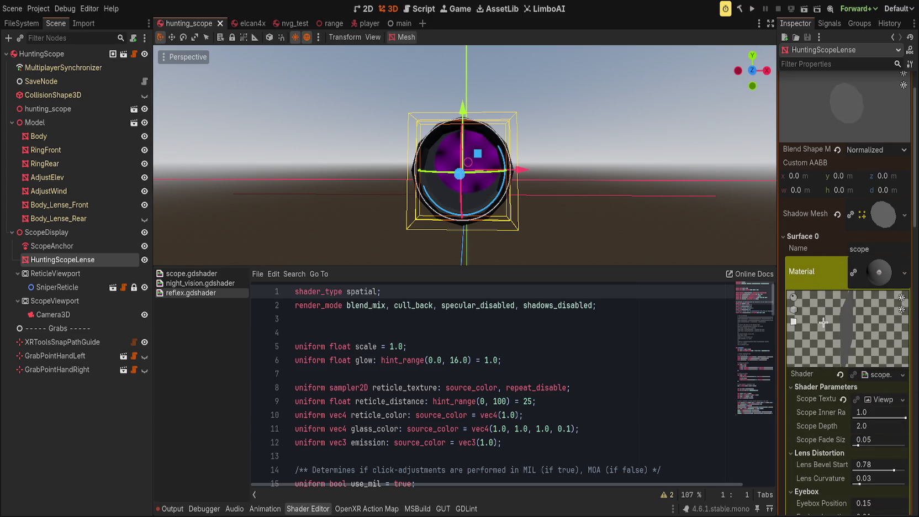
Save the hunting_scope scene, then undo and redo the viewport Scope Texture.
{"action": "key", "text": "ctrl+s"}
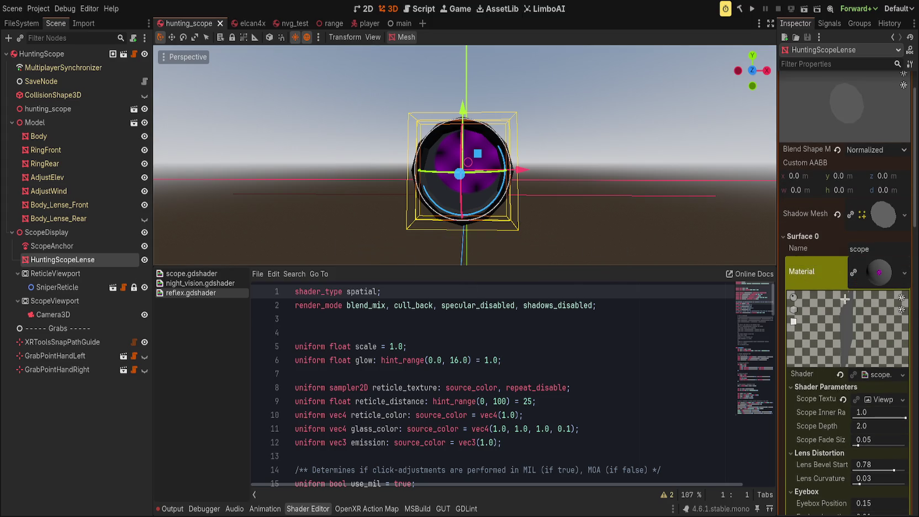
{"action": "scroll", "coordinate": [863, 346], "scroll_direction": "down", "scroll_amount": 2}
{"action": "key", "text": "ctrl+z"}
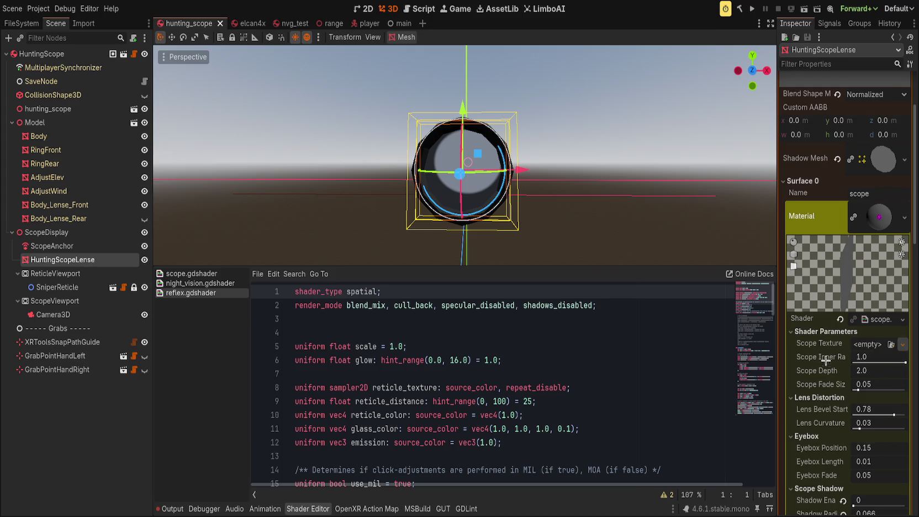
{"action": "key", "text": "ctrl+shift+z"}
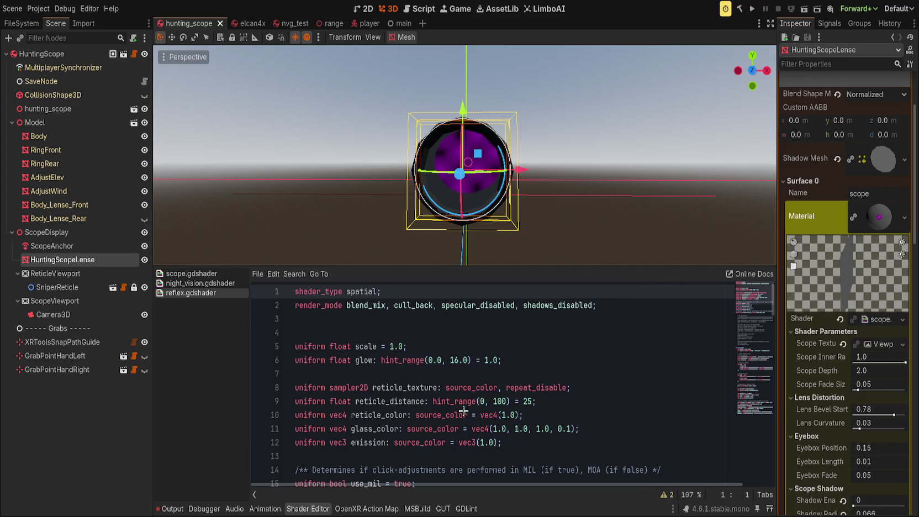
Collapse the scope shader's four parameter groups.
{"action": "left_click", "coordinate": [826, 332]}
{"action": "left_click", "coordinate": [818, 343]}
{"action": "left_click", "coordinate": [808, 355]}
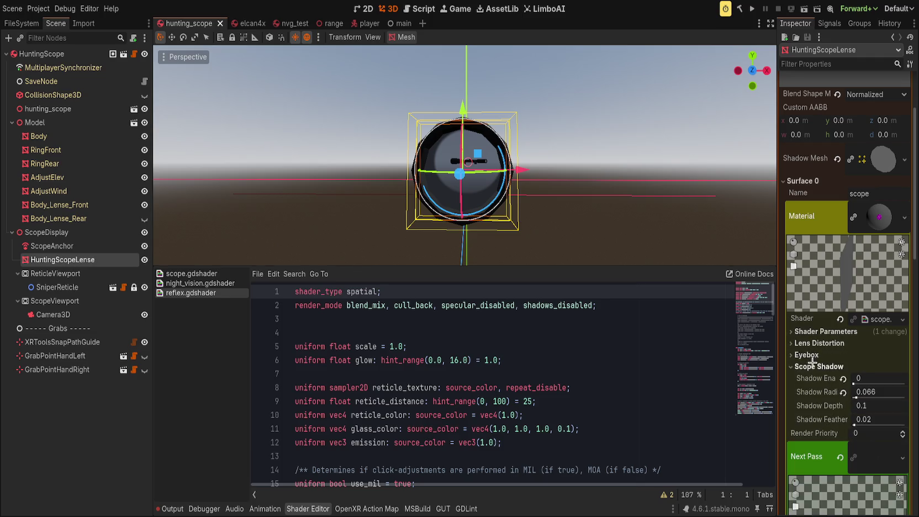
{"action": "left_click", "coordinate": [820, 366]}
Replace the Next Pass with a new ShaderMaterial that uses reflex.gdshader.
{"action": "left_click", "coordinate": [840, 400]}
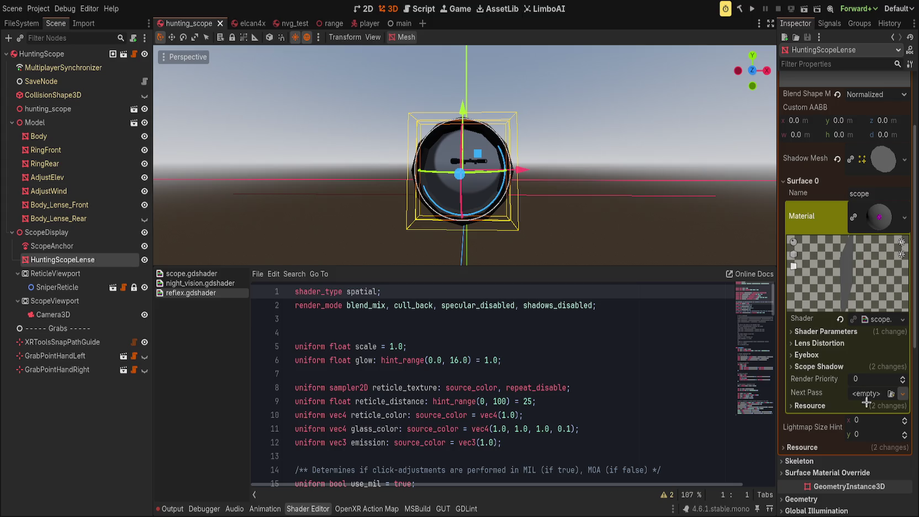
{"action": "key", "text": "ctrl+z"}
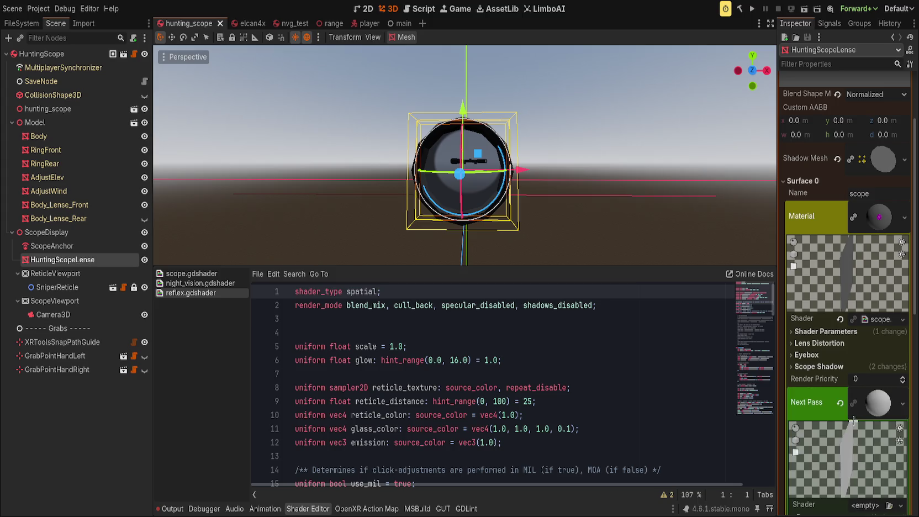
{"action": "scroll", "coordinate": [825, 410], "scroll_direction": "down", "scroll_amount": 3}
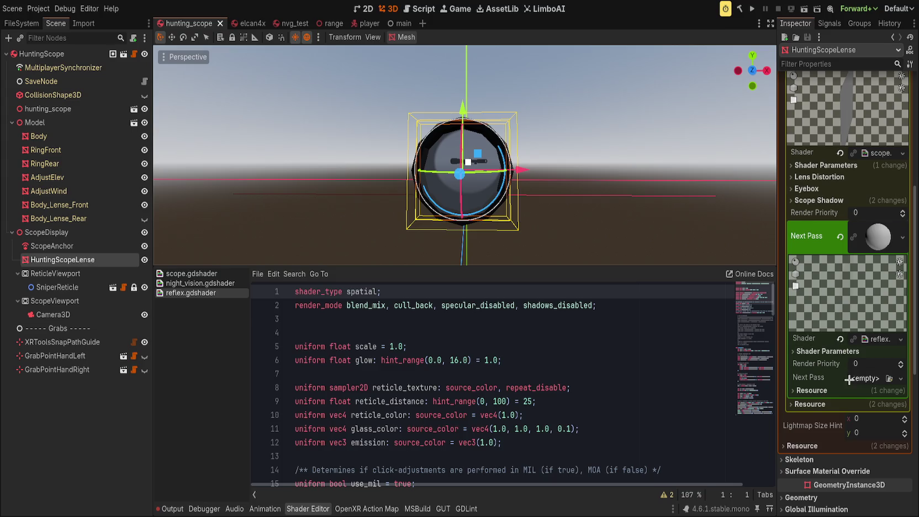
{"action": "left_click", "coordinate": [824, 350]}
{"action": "scroll", "coordinate": [817, 365], "scroll_direction": "down", "scroll_amount": 2}
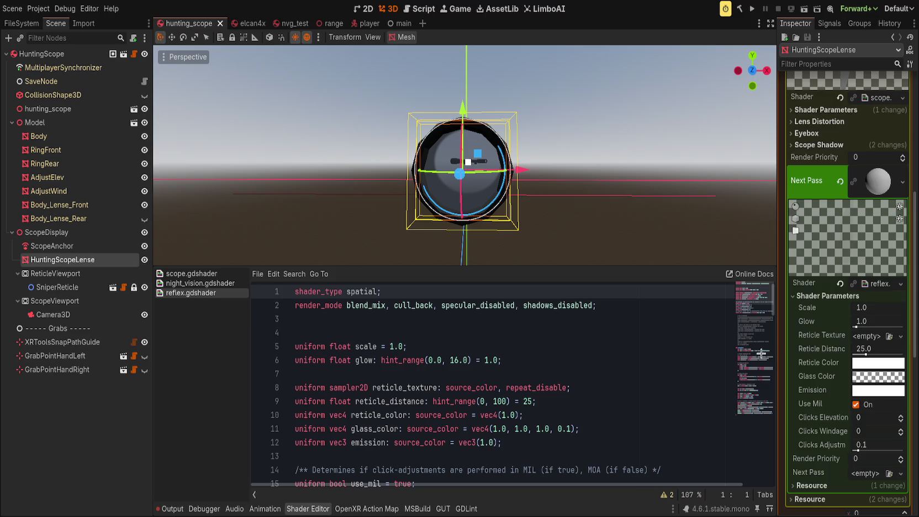
Set the reflex pass's Reticle Texture to a new ViewportTexture.
{"action": "scroll", "coordinate": [819, 367], "scroll_direction": "down", "scroll_amount": 2}
{"action": "left_click", "coordinate": [812, 430]}
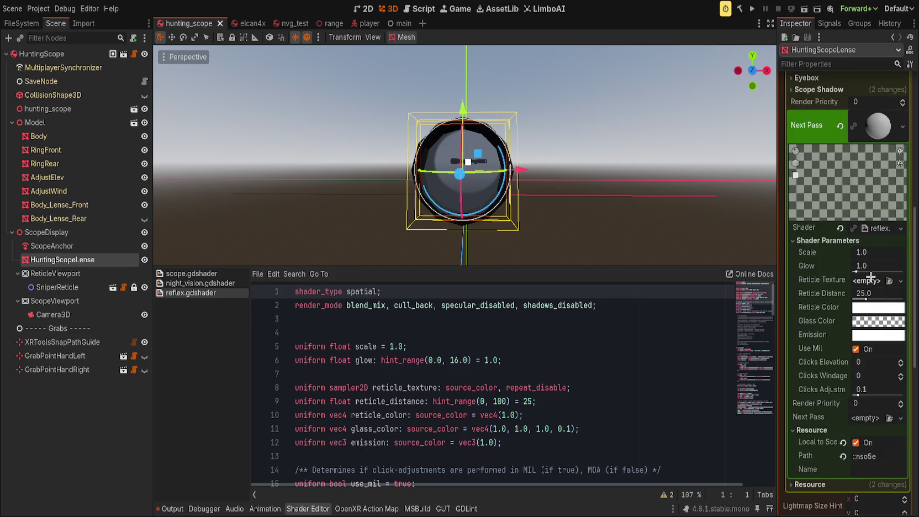
{"action": "left_click", "coordinate": [870, 279]}
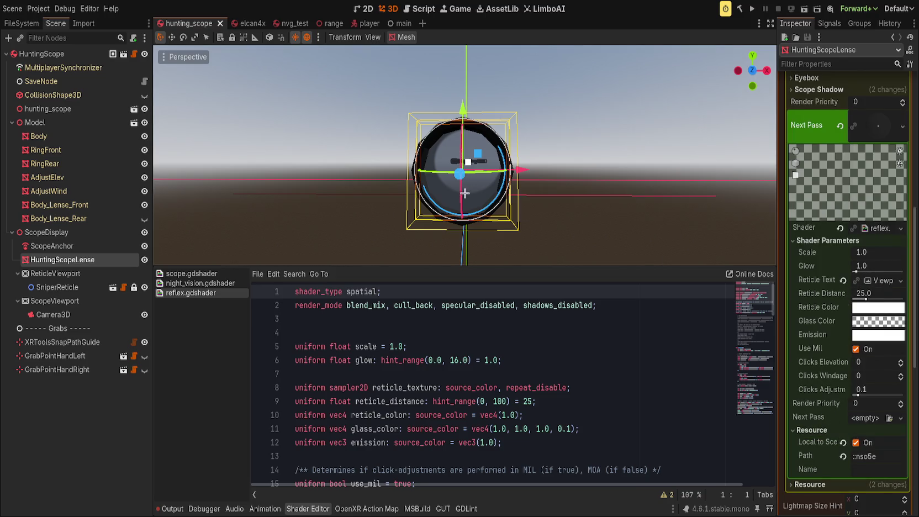
Lower Reticle Distance from 25 to 1.905 and view the scope from the front.
{"action": "left_click_drag", "start_coordinate": [621, 255], "coordinate": [631, 251]}
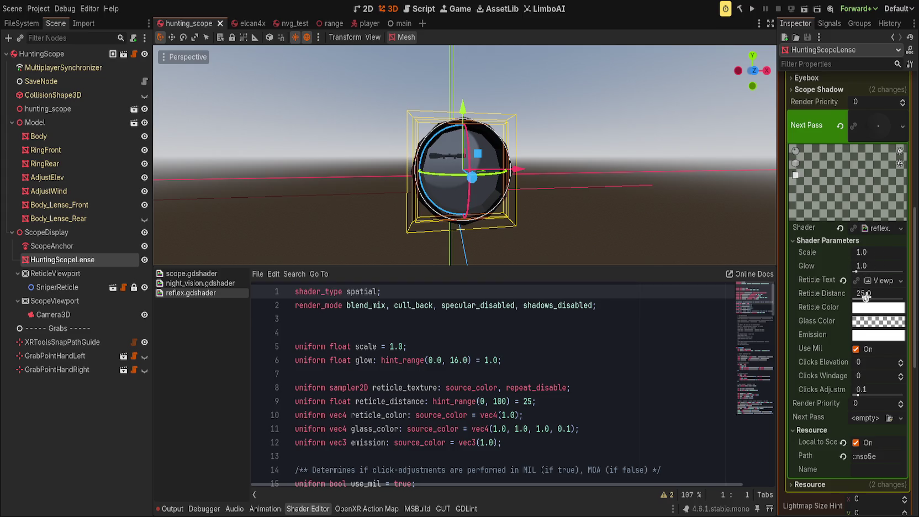
{"action": "left_click_drag", "start_coordinate": [865, 299], "coordinate": [853, 297]}
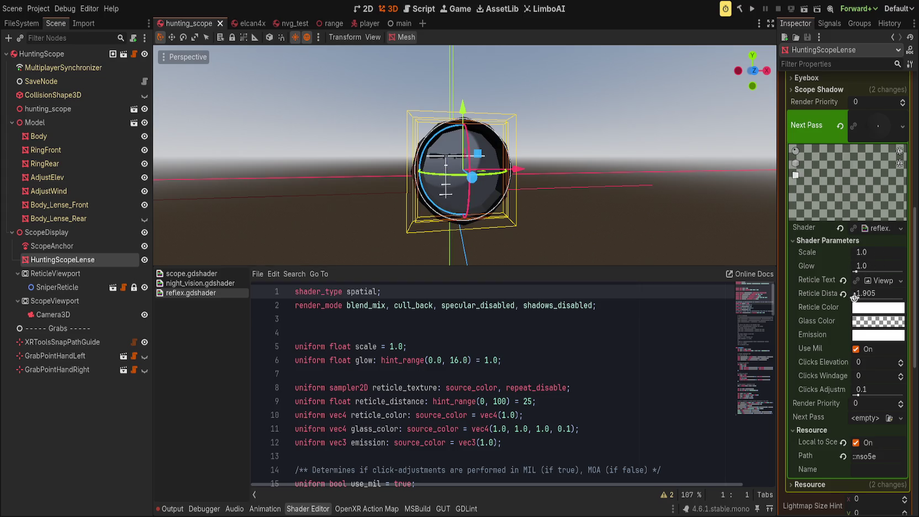
{"action": "mouse_move", "coordinate": [553, 188]}
{"action": "left_mouse_down"}
{"action": "mouse_move", "coordinate": [571, 185]}
{"action": "mouse_move", "coordinate": [581, 206]}
{"action": "mouse_move", "coordinate": [630, 205]}
{"action": "left_mouse_up"}
{"action": "key", "text": "KP_1"}
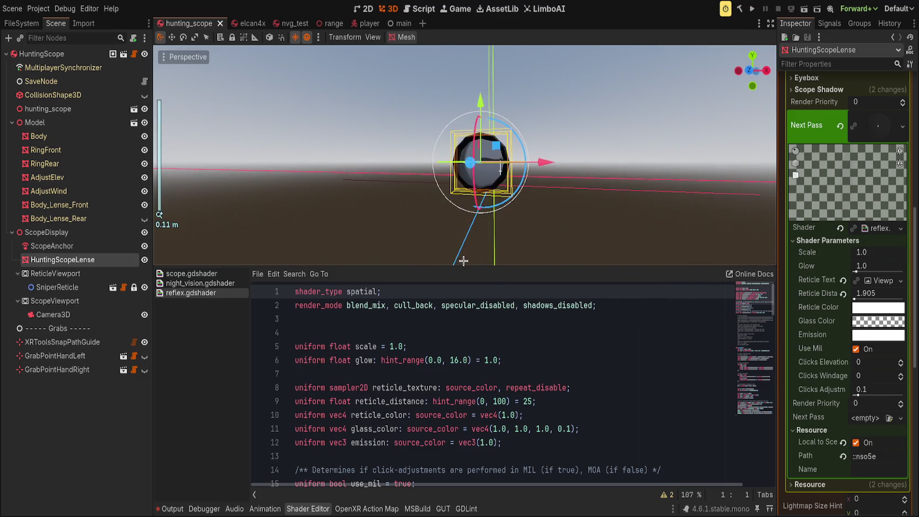
{"action": "scroll", "coordinate": [472, 263], "scroll_direction": "down", "scroll_amount": 3}
{"action": "left_click", "coordinate": [472, 262]}
{"action": "left_click_drag", "start_coordinate": [475, 237], "coordinate": [547, 225]}
{"action": "mouse_move", "coordinate": [638, 222]}
{"action": "left_mouse_down"}
{"action": "mouse_move", "coordinate": [671, 212]}
{"action": "mouse_move", "coordinate": [524, 213]}
{"action": "left_mouse_up"}
{"action": "scroll", "coordinate": [652, 228], "scroll_direction": "down", "scroll_amount": 4}
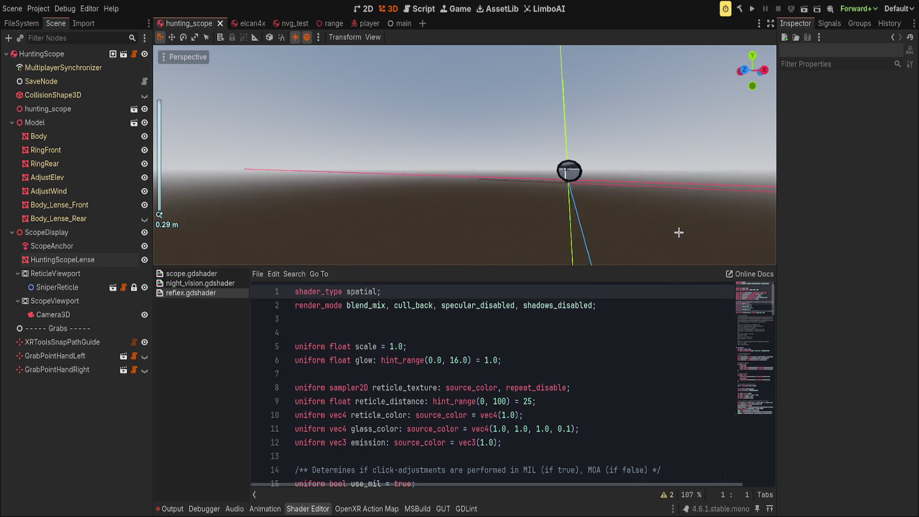
{"action": "mouse_move", "coordinate": [637, 230]}
{"action": "left_mouse_down"}
{"action": "mouse_move", "coordinate": [529, 201]}
{"action": "mouse_move", "coordinate": [558, 205]}
{"action": "mouse_move", "coordinate": [520, 207]}
{"action": "mouse_move", "coordinate": [569, 202]}
{"action": "mouse_move", "coordinate": [547, 204]}
{"action": "left_mouse_up"}
{"action": "scroll", "coordinate": [530, 201], "scroll_direction": "up", "scroll_amount": 3}
On HuntingScopeLense, drop Reticle Distance to about 0.185 and reset Reticle Color to white.
{"action": "left_click", "coordinate": [569, 179]}
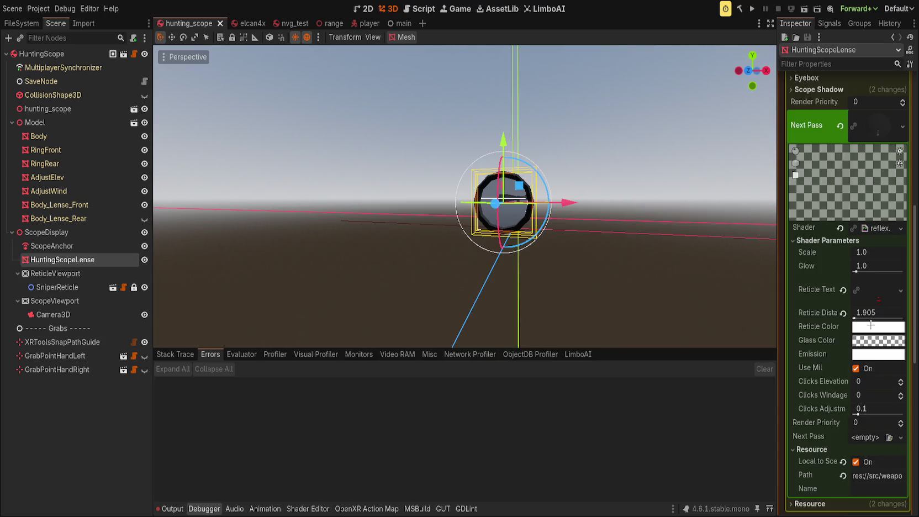
{"action": "left_click_drag", "start_coordinate": [607, 213], "coordinate": [631, 208]}
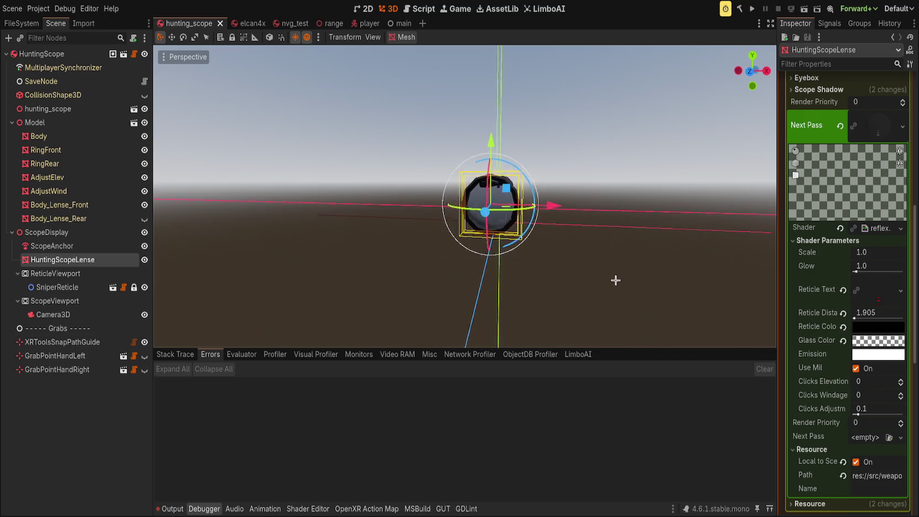
{"action": "scroll", "coordinate": [638, 298], "scroll_direction": "up", "scroll_amount": 5}
{"action": "scroll", "coordinate": [591, 273], "scroll_direction": "up", "scroll_amount": 2}
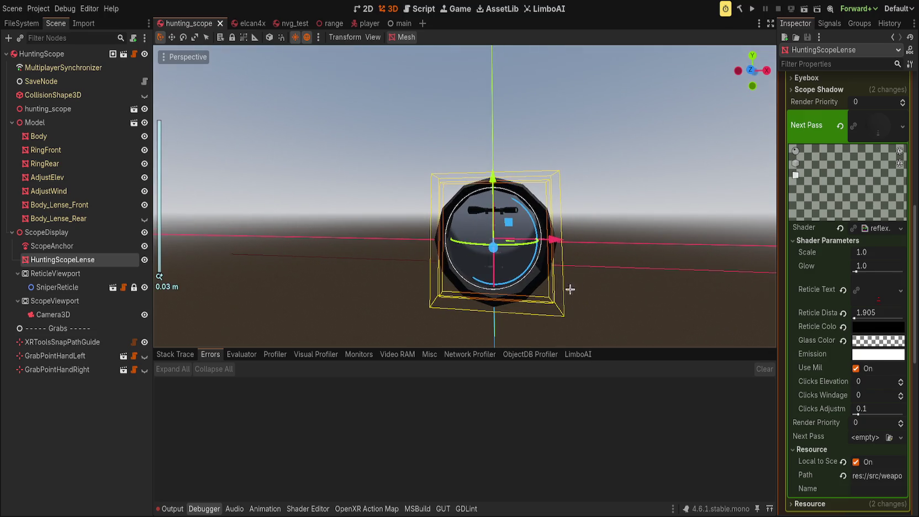
{"action": "mouse_move", "coordinate": [866, 320]}
{"action": "left_mouse_down"}
{"action": "mouse_move", "coordinate": [855, 320]}
{"action": "mouse_move", "coordinate": [884, 349]}
{"action": "left_mouse_up"}
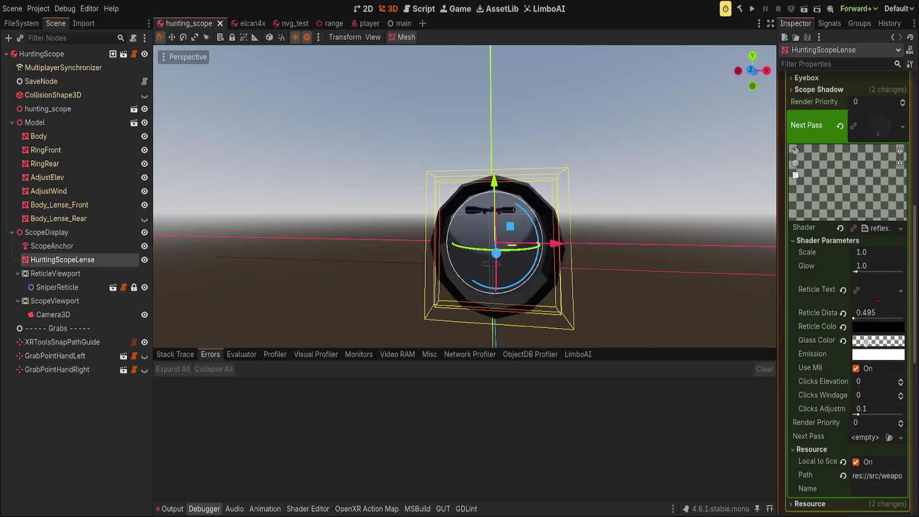
{"action": "left_click_drag", "start_coordinate": [806, 350], "coordinate": [865, 327]}
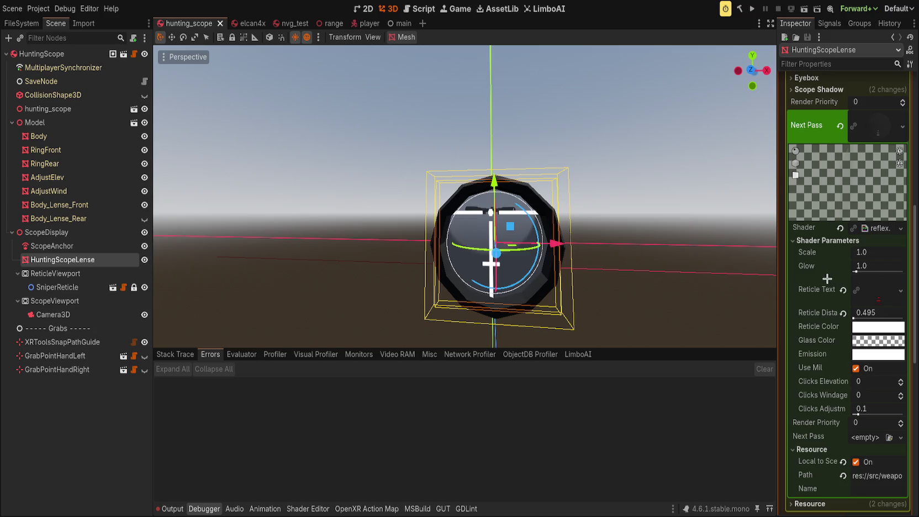
Raise Reticle Distance to 2.945 and inspect the scope from the side.
{"action": "left_click_drag", "start_coordinate": [715, 263], "coordinate": [741, 276]}
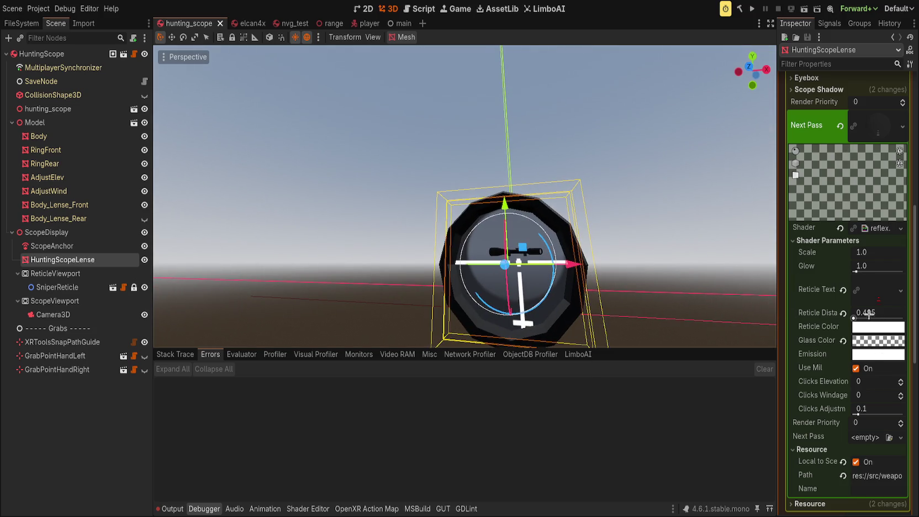
{"action": "left_click_drag", "start_coordinate": [868, 313], "coordinate": [900, 313]}
{"action": "mouse_move", "coordinate": [307, 223]}
{"action": "left_mouse_down"}
{"action": "mouse_move", "coordinate": [266, 220]}
{"action": "mouse_move", "coordinate": [359, 224]}
{"action": "mouse_move", "coordinate": [387, 260]}
{"action": "mouse_move", "coordinate": [379, 245]}
{"action": "mouse_move", "coordinate": [383, 299]}
{"action": "mouse_move", "coordinate": [375, 207]}
{"action": "left_mouse_up"}
{"action": "scroll", "coordinate": [387, 262], "scroll_direction": "down", "scroll_amount": 3}
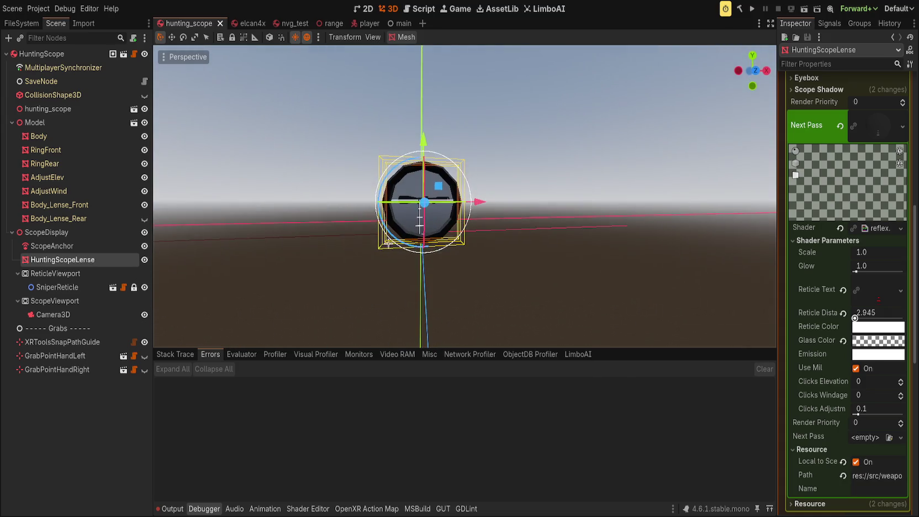
Collapse the Next Pass and Surface 0 material editors, deselect the lens, and save hunting_scope.
{"action": "scroll", "coordinate": [834, 247], "scroll_direction": "up", "scroll_amount": 3}
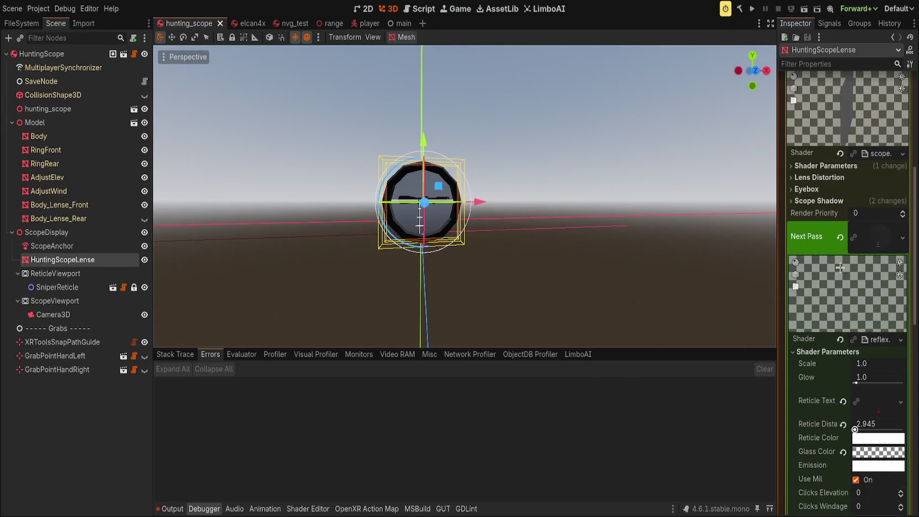
{"action": "left_click", "coordinate": [843, 246]}
{"action": "scroll", "coordinate": [864, 211], "scroll_direction": "up", "scroll_amount": 5}
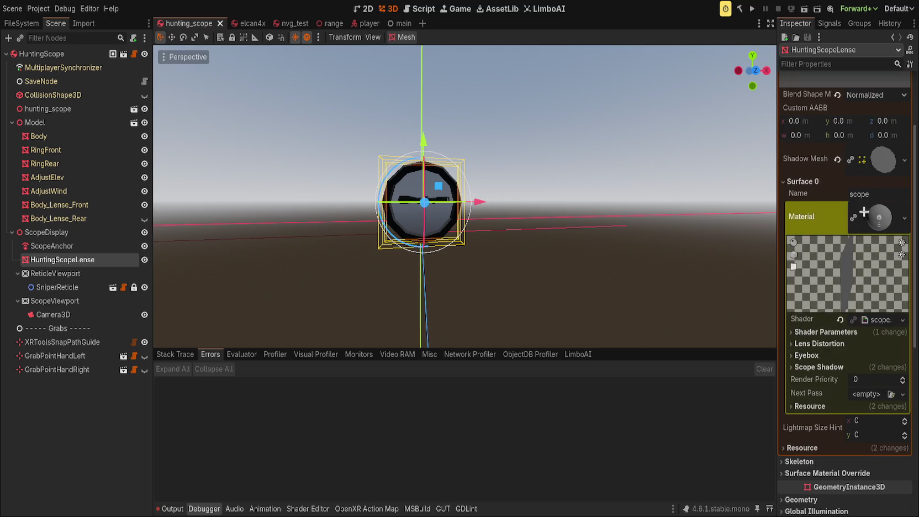
{"action": "left_click", "coordinate": [892, 221]}
{"action": "left_click", "coordinate": [527, 269]}
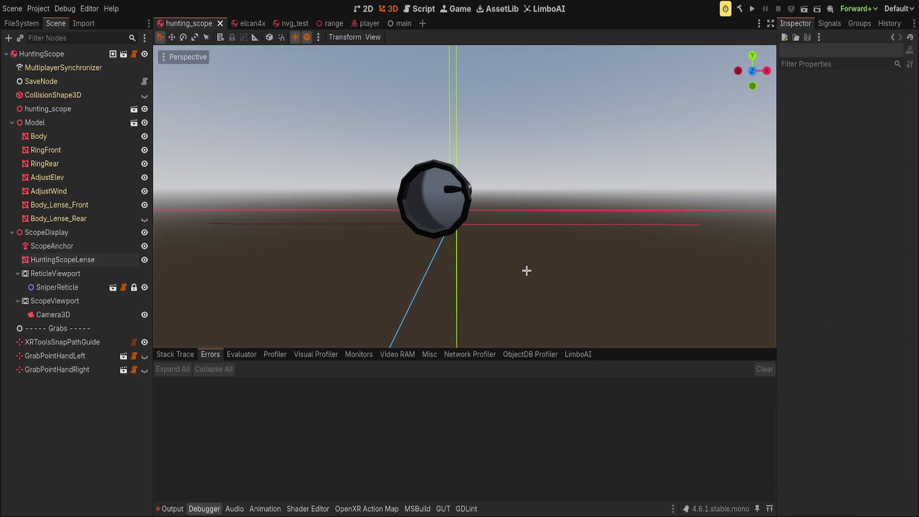
{"action": "scroll", "coordinate": [479, 308], "scroll_direction": "down", "scroll_amount": 3}
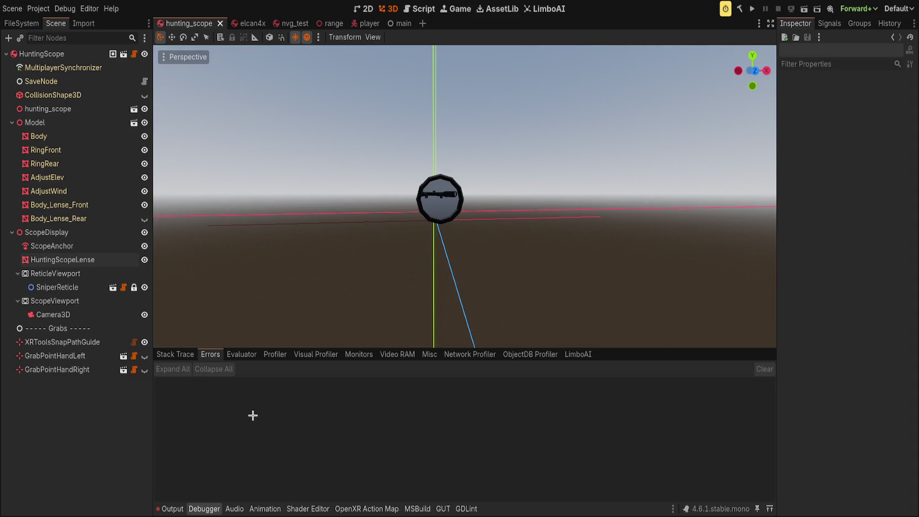
{"action": "key", "text": "ctrl+s"}
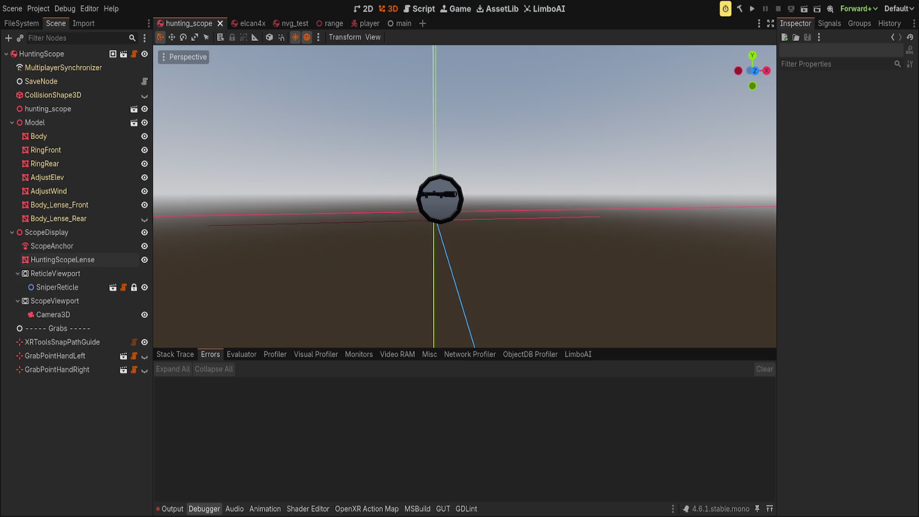